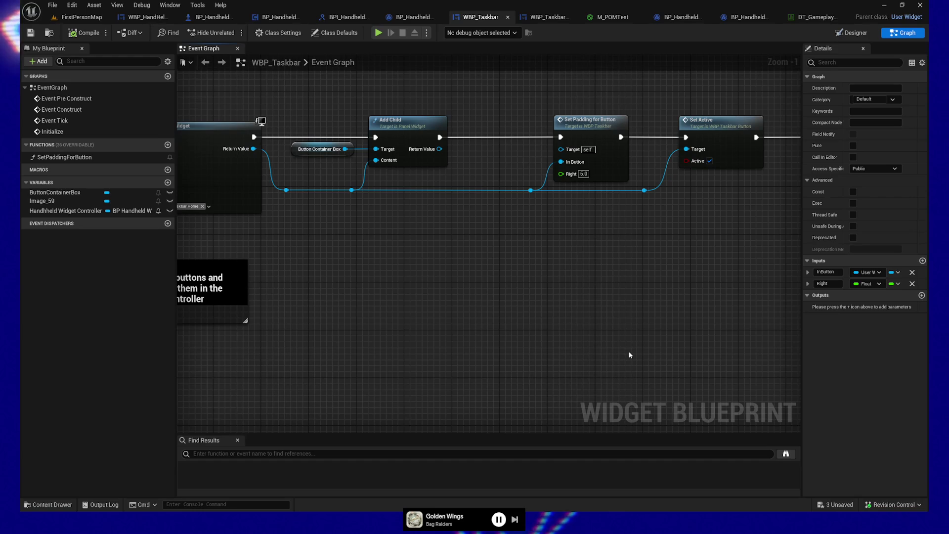
Find references to the Handheld Widget Controller variable and jump to its use on the Initialize event
mouse_move(608, 345)
mouse_down()
mouse_move(479, 282)
mouse_move(488, 342)
mouse_move(435, 393)
mouse_up()
drag(287, 356, 279, 386)
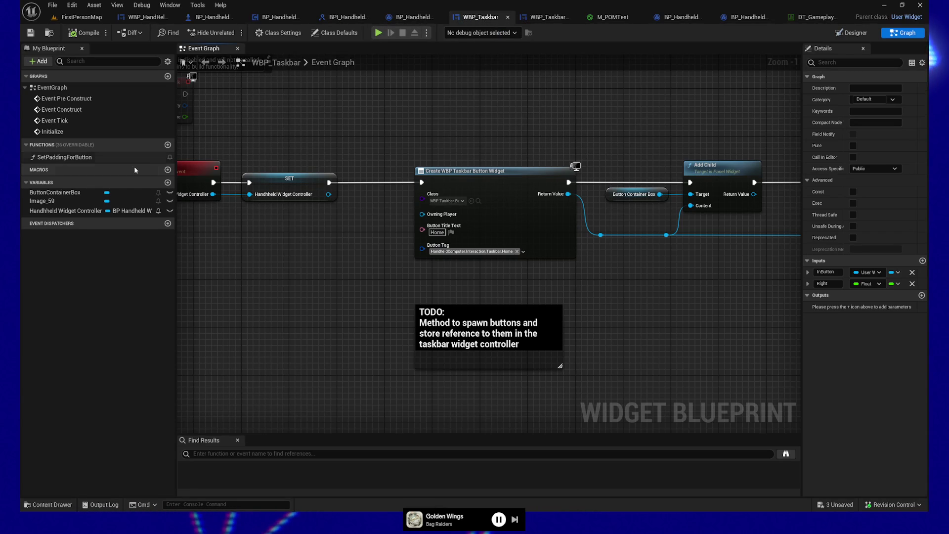
click(52, 213)
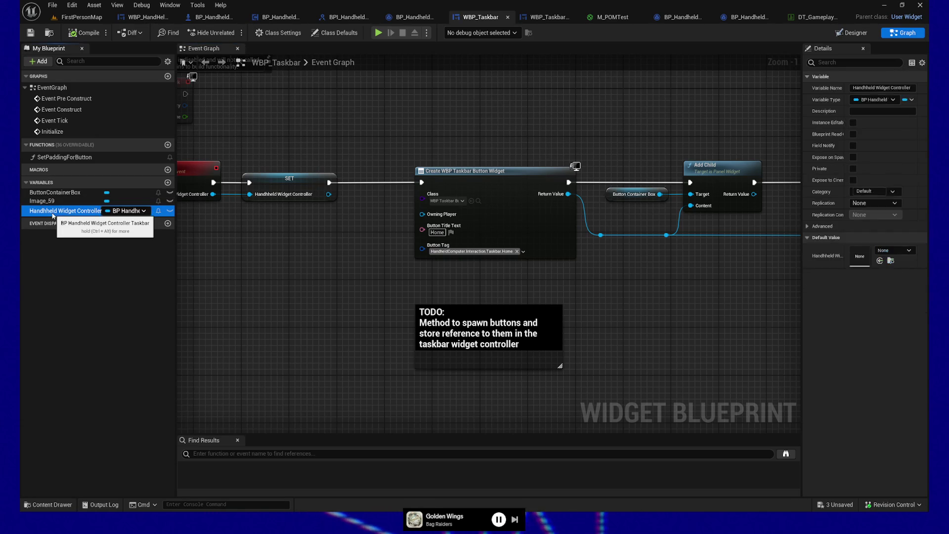
right_click(53, 212)
mouse_move(131, 241)
click(160, 254)
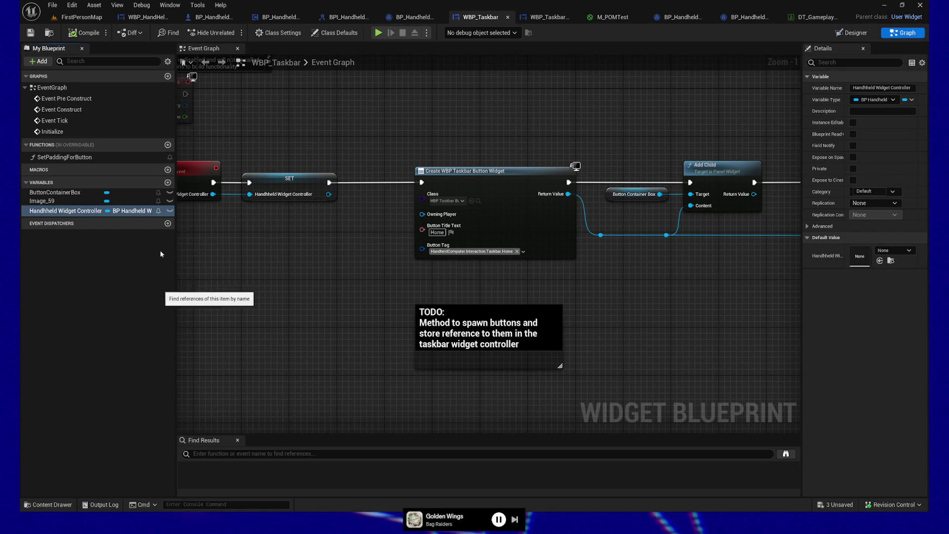
drag(284, 434, 285, 390)
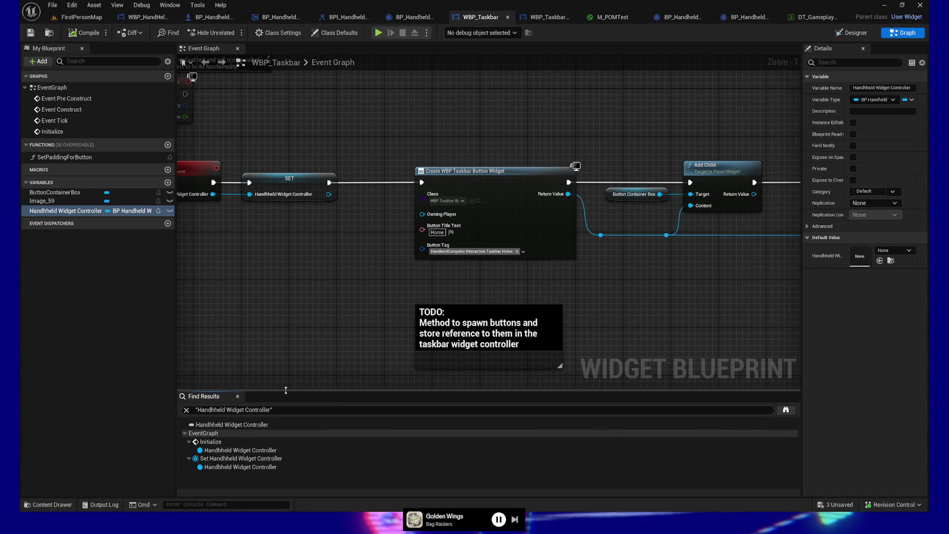
click(232, 451)
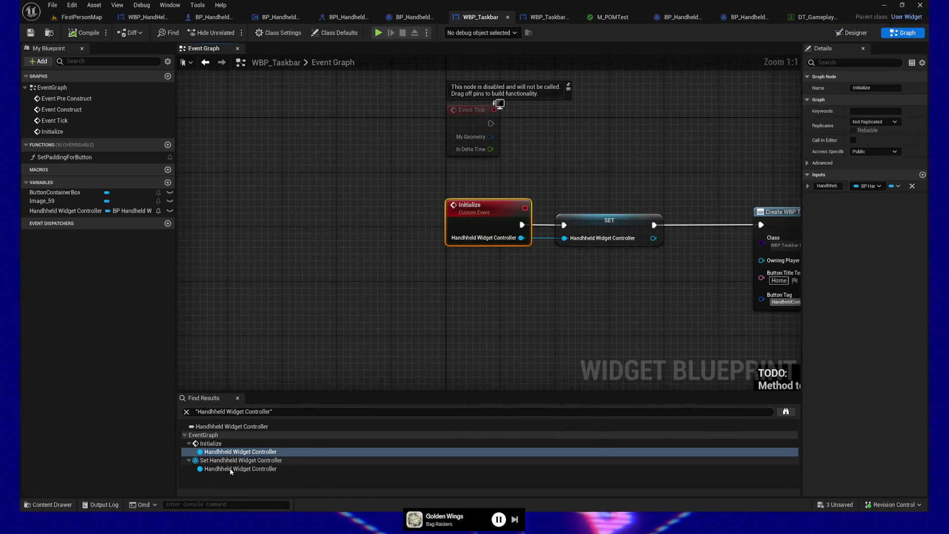
click(230, 470)
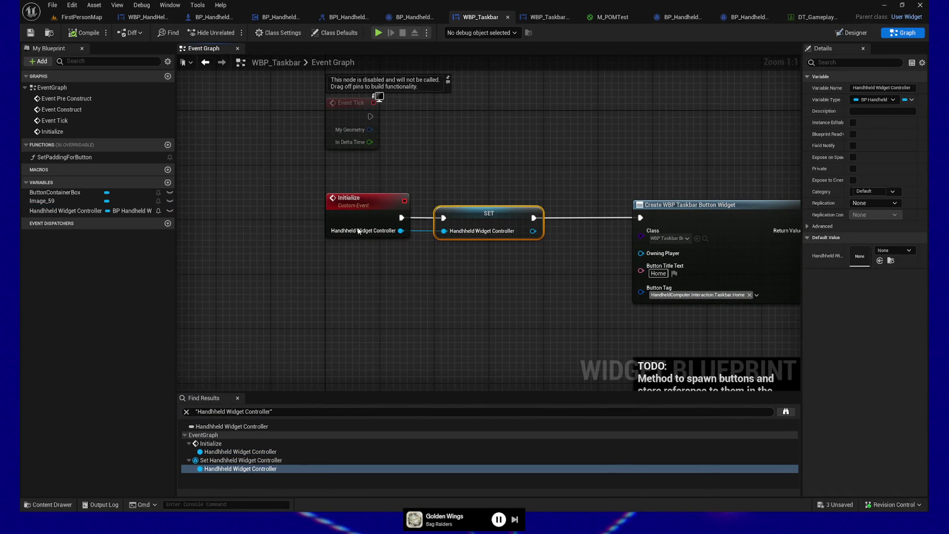
Rename the Initialize custom event to InitializeTaskbar and refresh the node
click(355, 212)
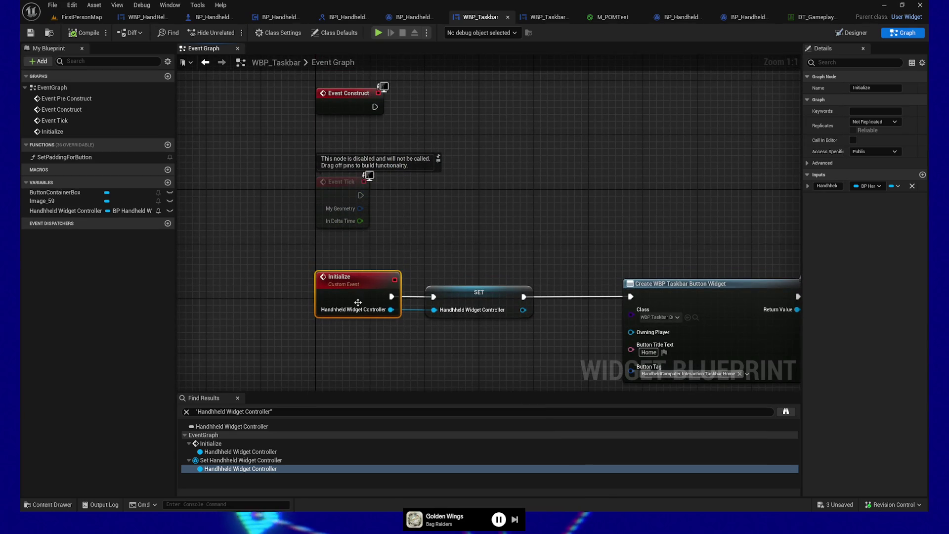
right_click(354, 289)
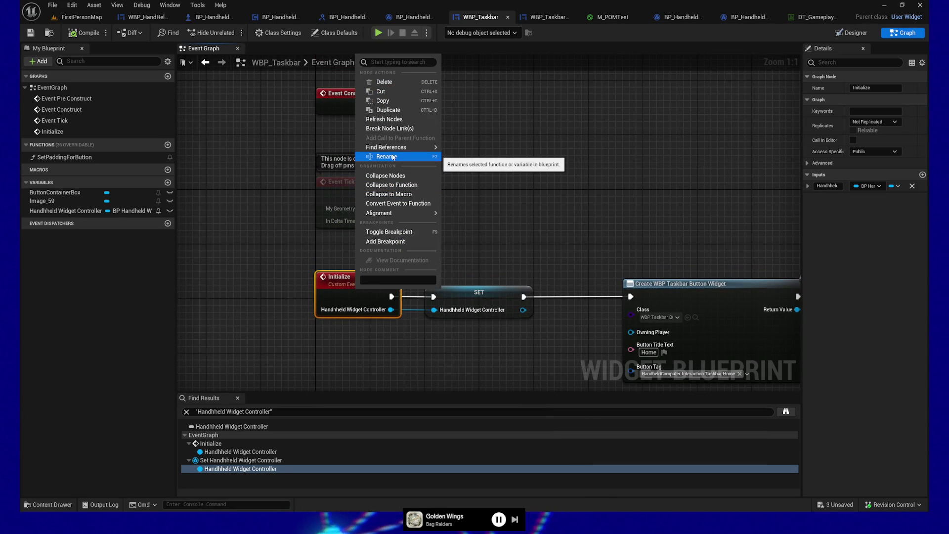
click(336, 286)
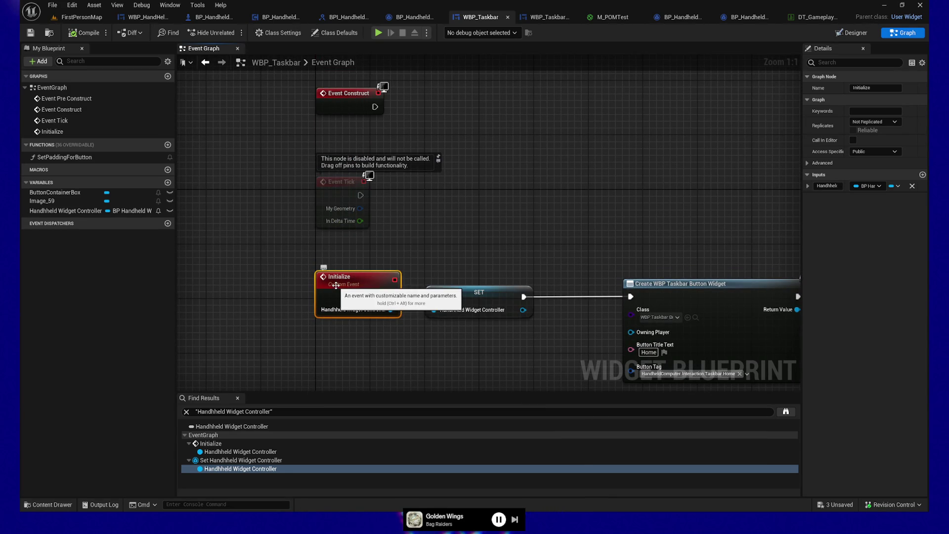
mouse_move(256, 169)
mouse_down()
mouse_move(271, 218)
mouse_move(251, 212)
mouse_move(265, 277)
mouse_move(270, 183)
mouse_up()
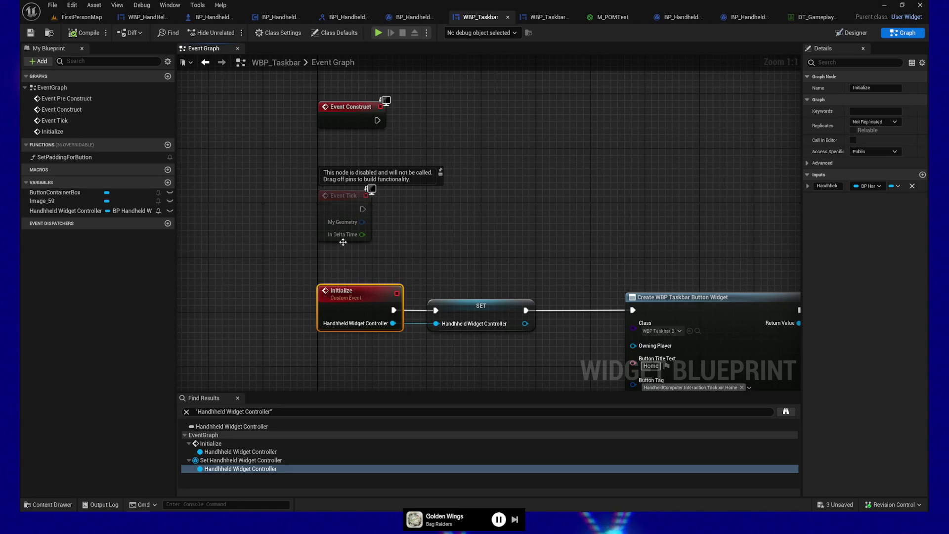
double_click(360, 290)
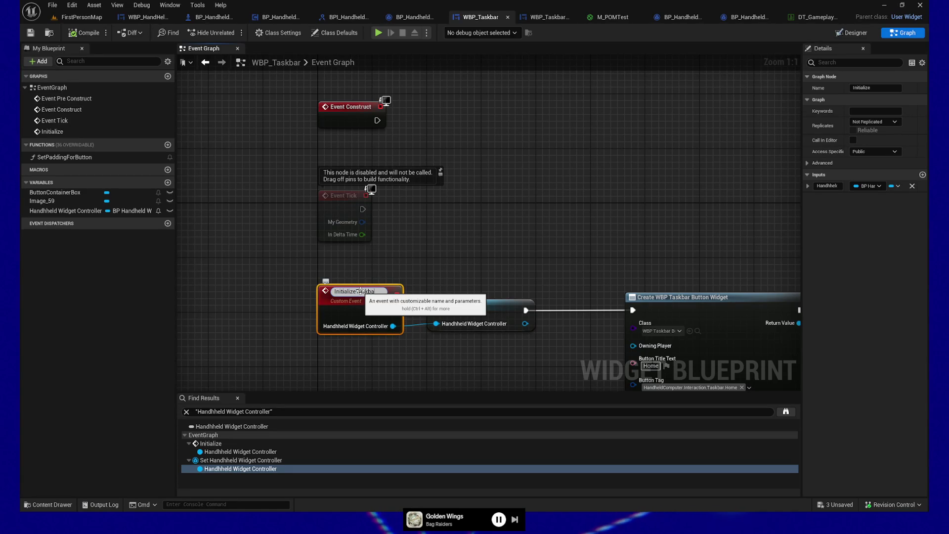
key(Return)
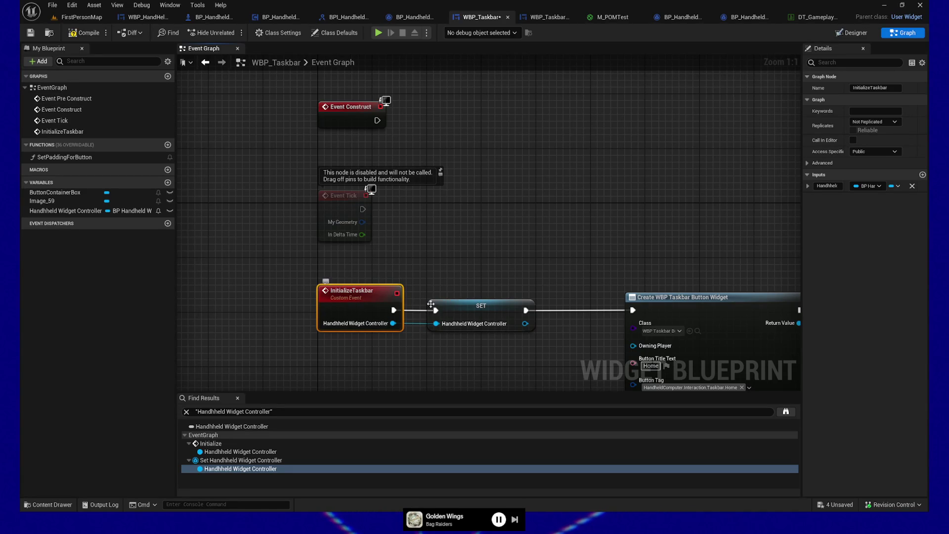
right_click(355, 297)
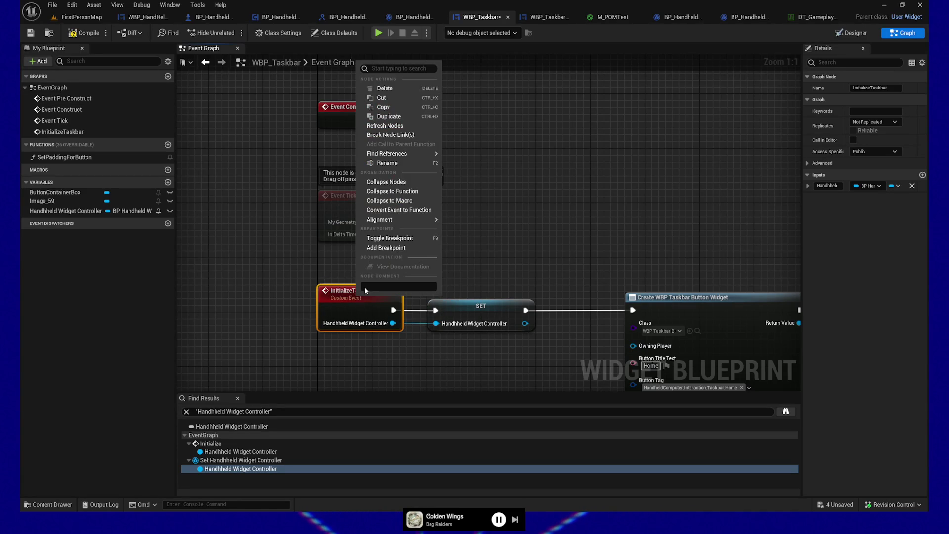
click(391, 126)
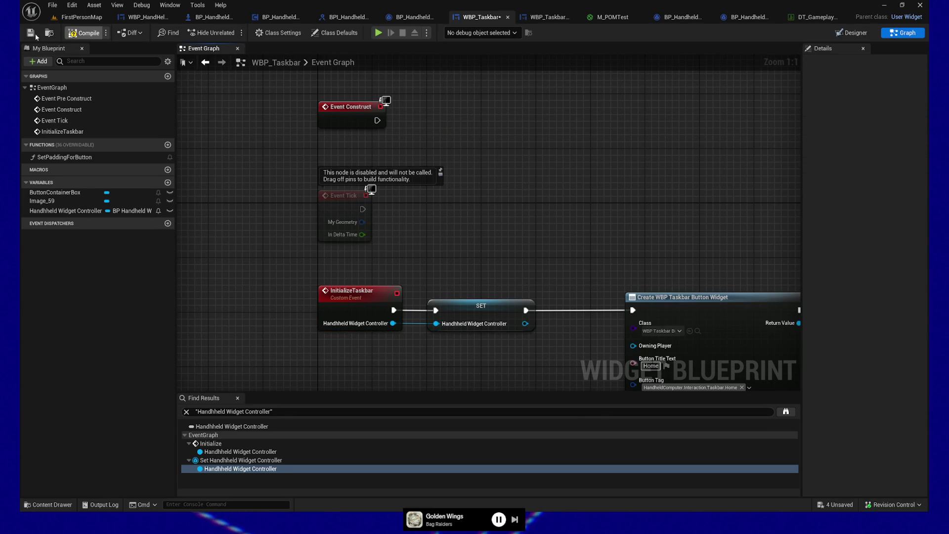
right_click(369, 302)
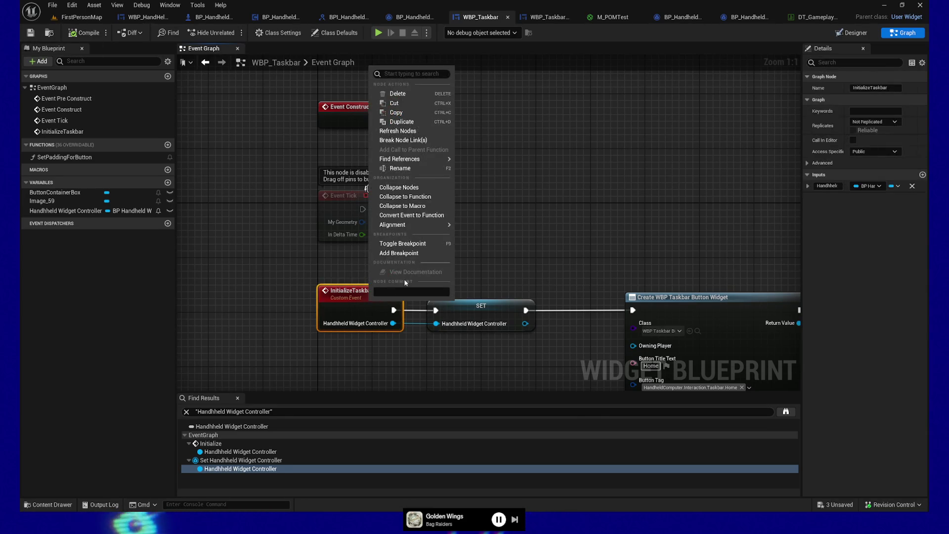
Search all blueprints for InitializeTaskbar and open its call in WBP_HandHeldComputerBase
mouse_move(451, 160)
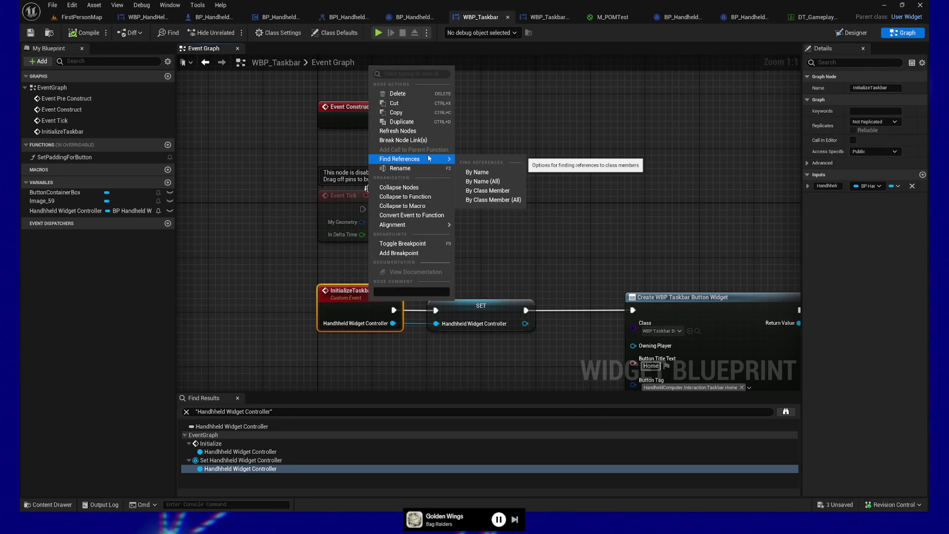
click(482, 180)
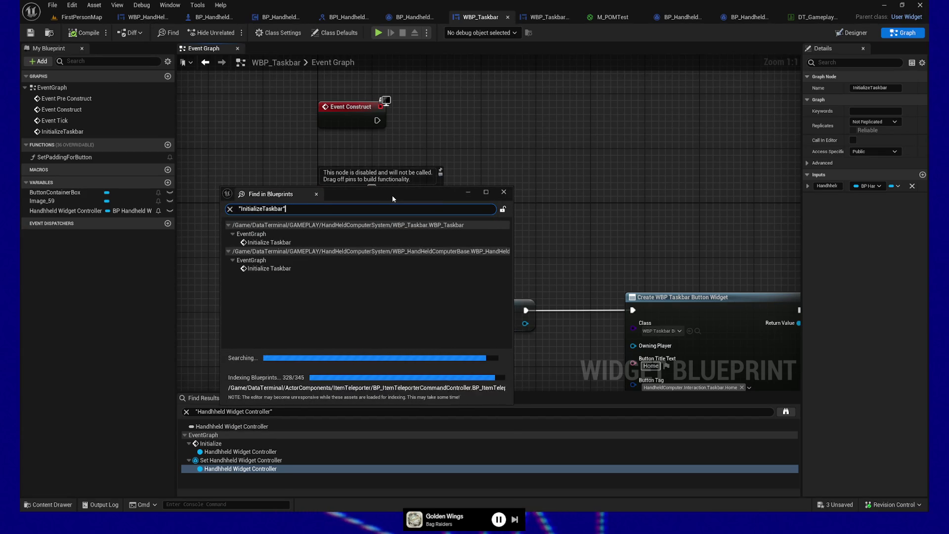
double_click(270, 268)
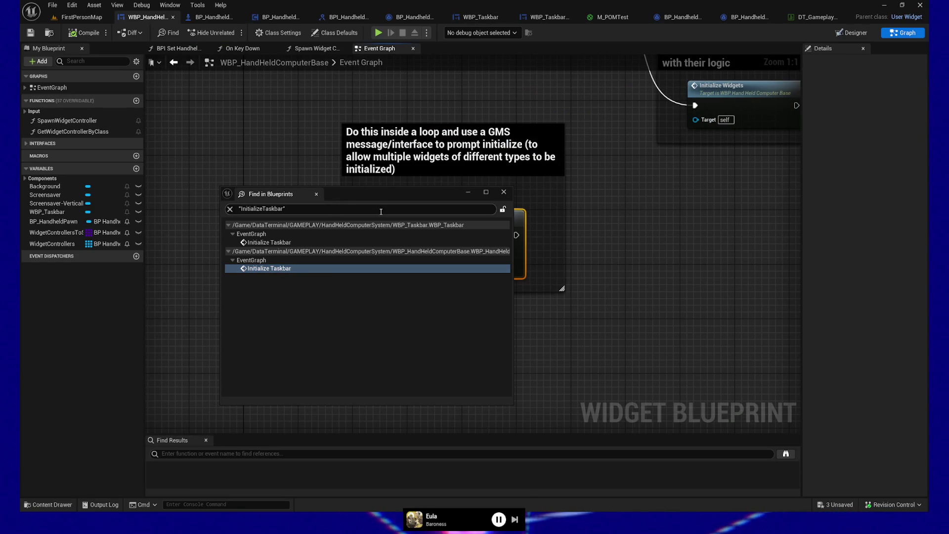
drag(375, 194, 461, 336)
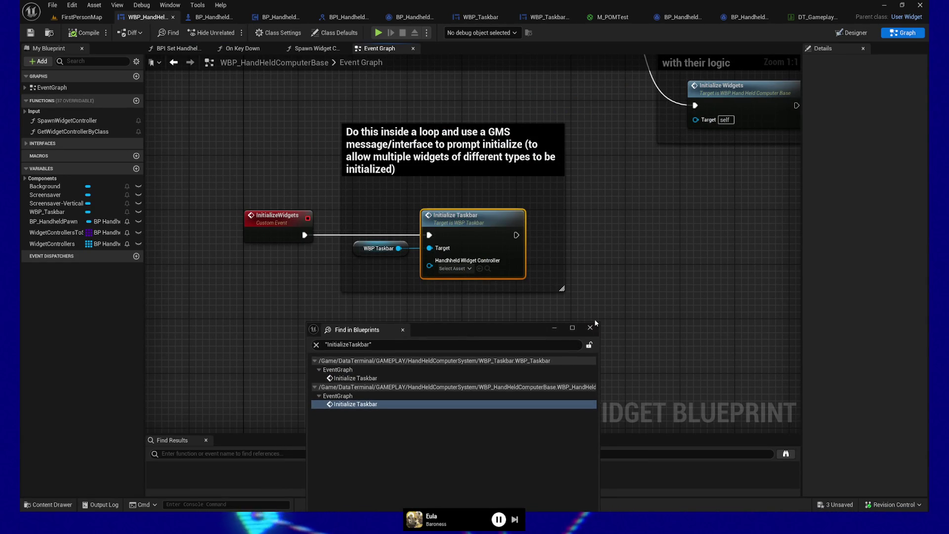
click(590, 334)
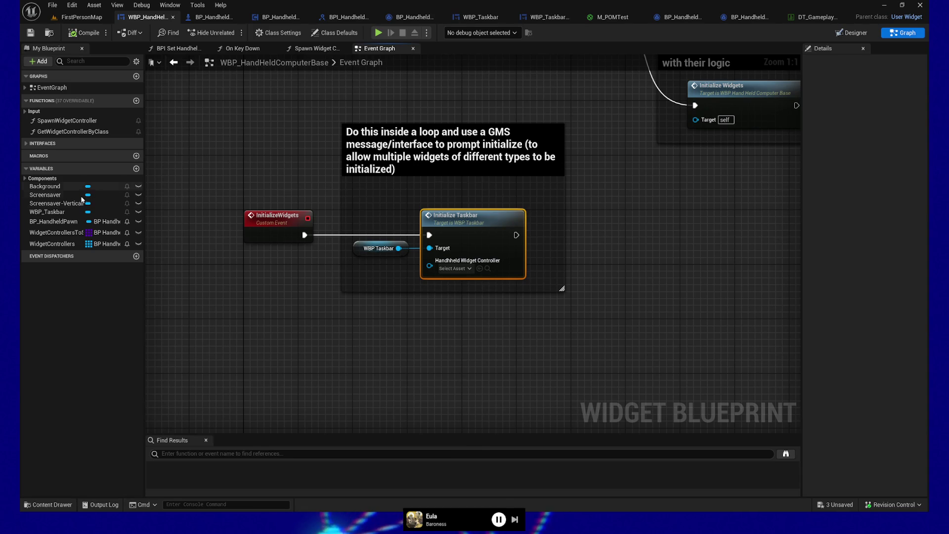
Add a WidgetControllers getter and a For Each Loop over the array
mouse_move(58, 247)
mouse_down()
mouse_move(164, 292)
mouse_move(203, 327)
mouse_up()
click(246, 351)
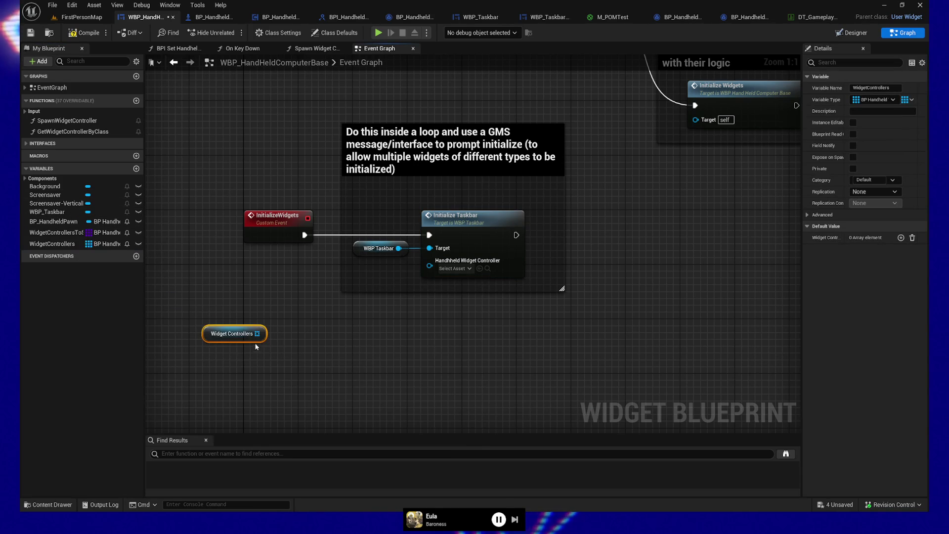
mouse_move(262, 334)
mouse_down()
mouse_move(314, 334)
mouse_move(300, 334)
mouse_up()
text(for each)
key(Return)
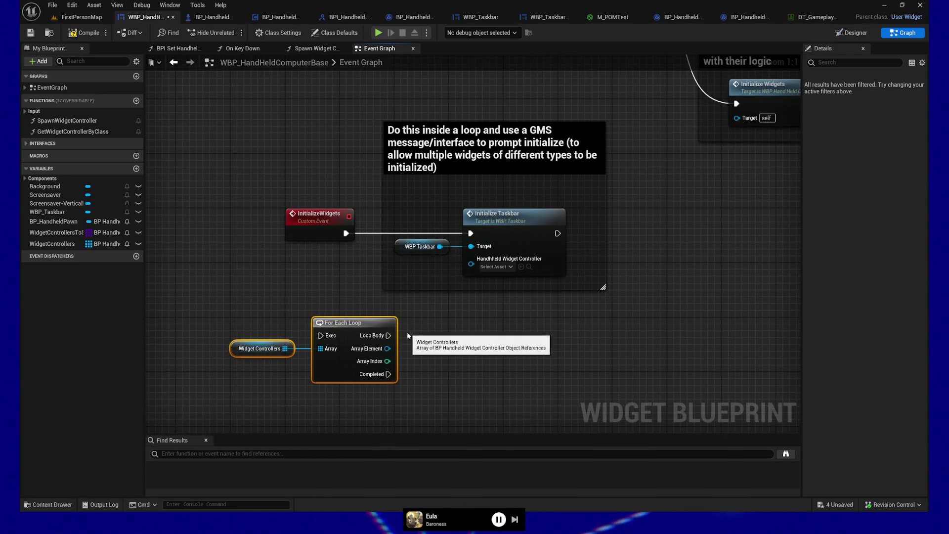
Test each element with IsA BP Handheld Widget Controller Taskbar and feed the result into a Branch
drag(384, 353, 429, 355)
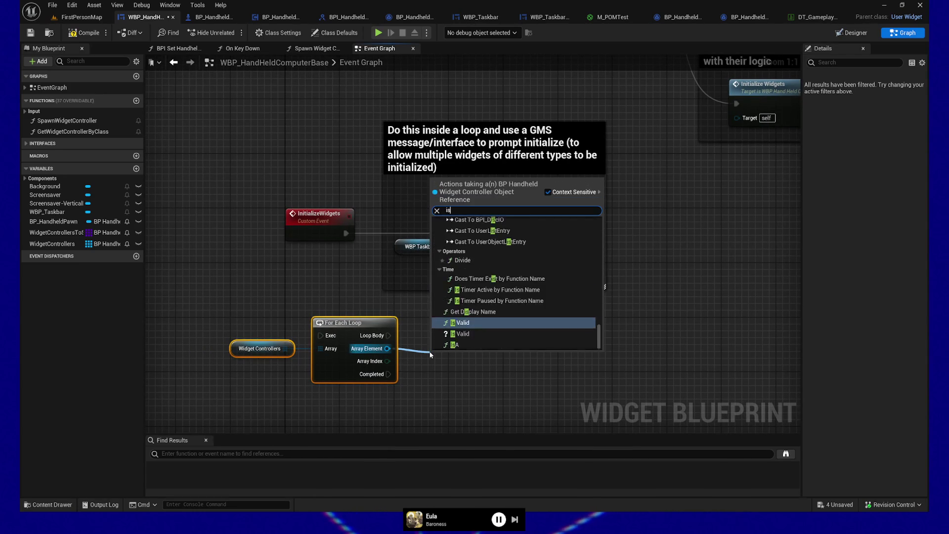
text(isa)
click(453, 292)
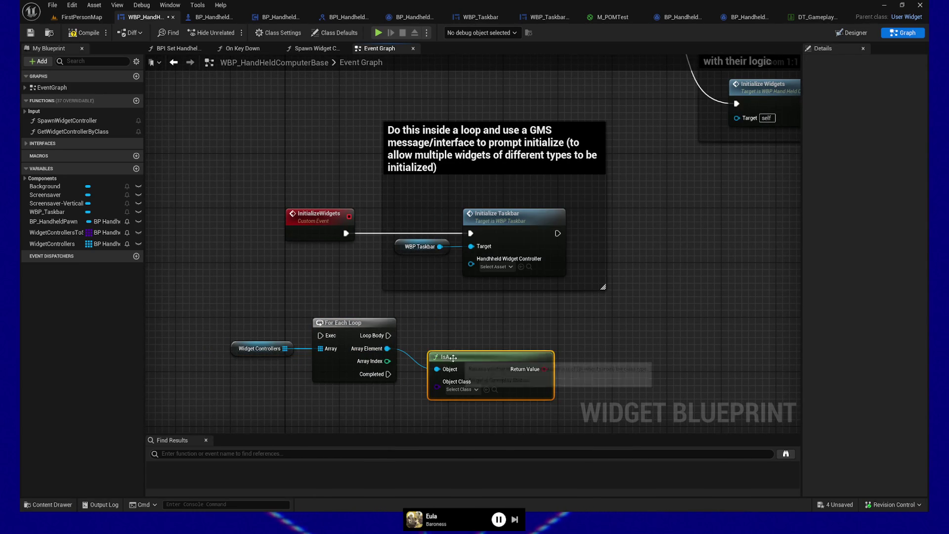
click(486, 403)
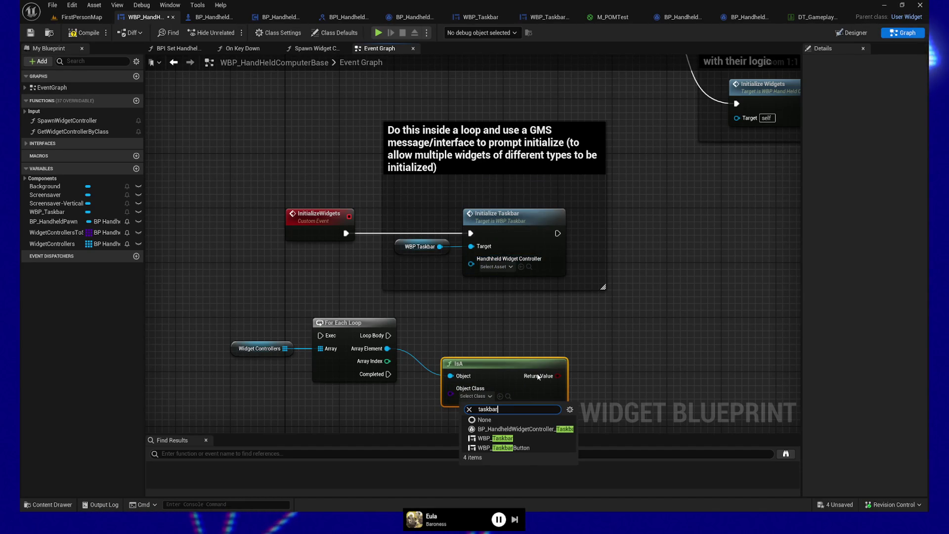
click(531, 429)
drag(564, 379, 576, 380)
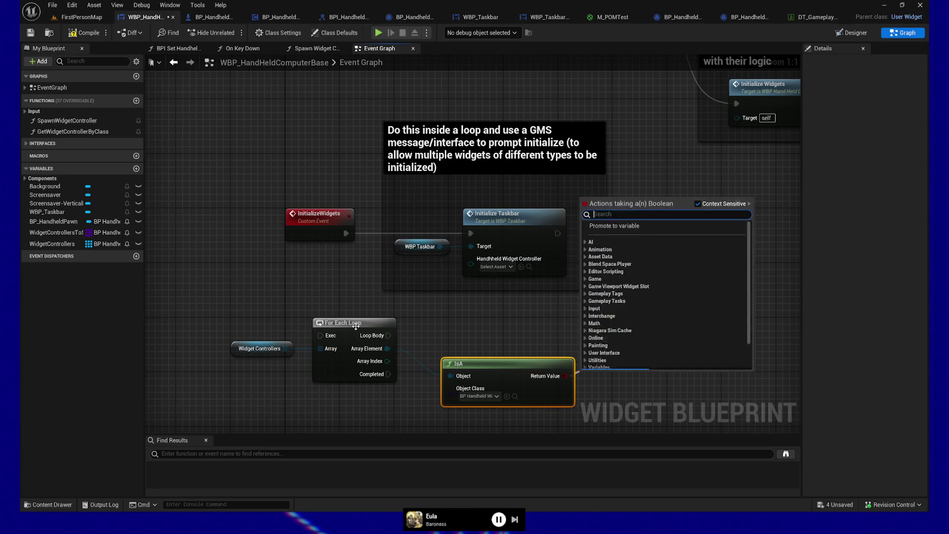
mouse_move(389, 335)
mouse_down()
mouse_move(593, 341)
mouse_move(586, 321)
mouse_up()
drag(565, 376, 594, 350)
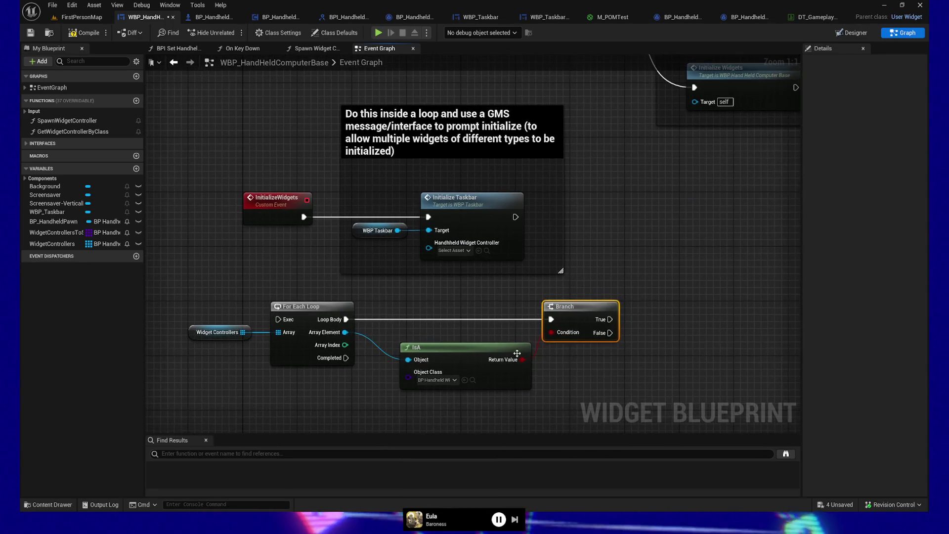
Place a Get Widget Controller by Class call below the loop
scroll(573, 350, down, 1)
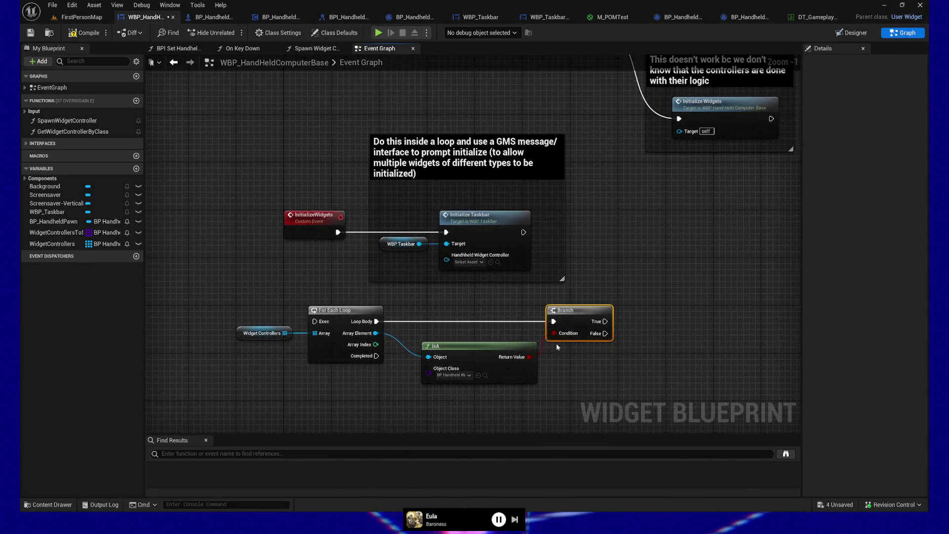
click(497, 345)
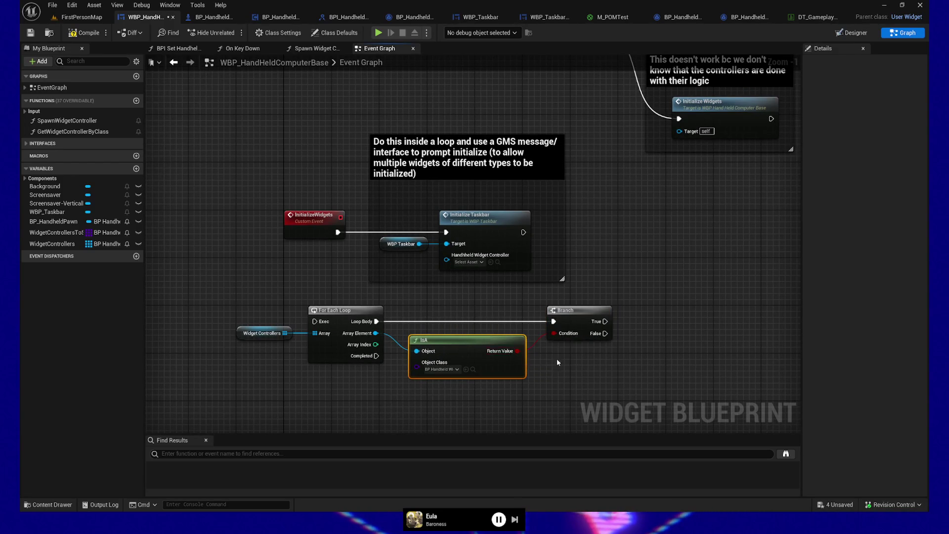
drag(560, 341, 562, 327)
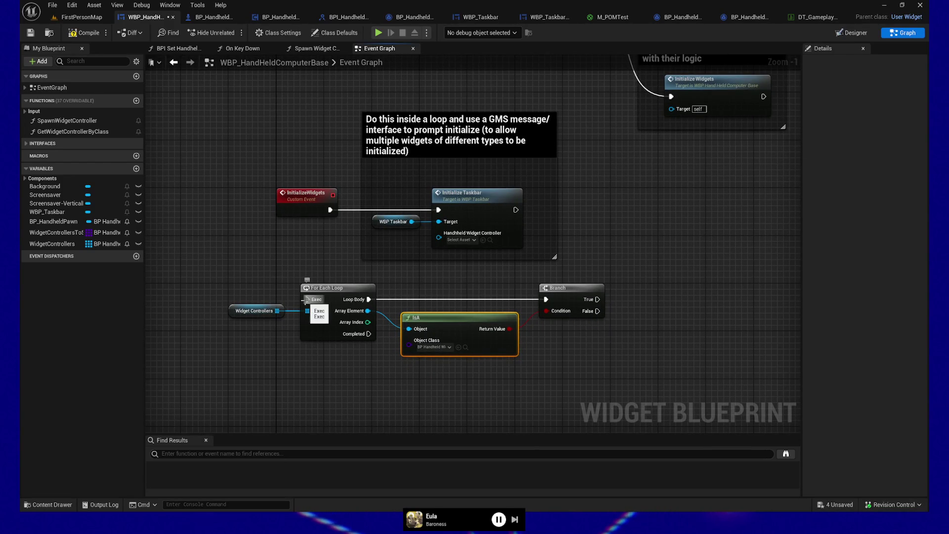
drag(73, 133, 350, 394)
drag(477, 404, 479, 335)
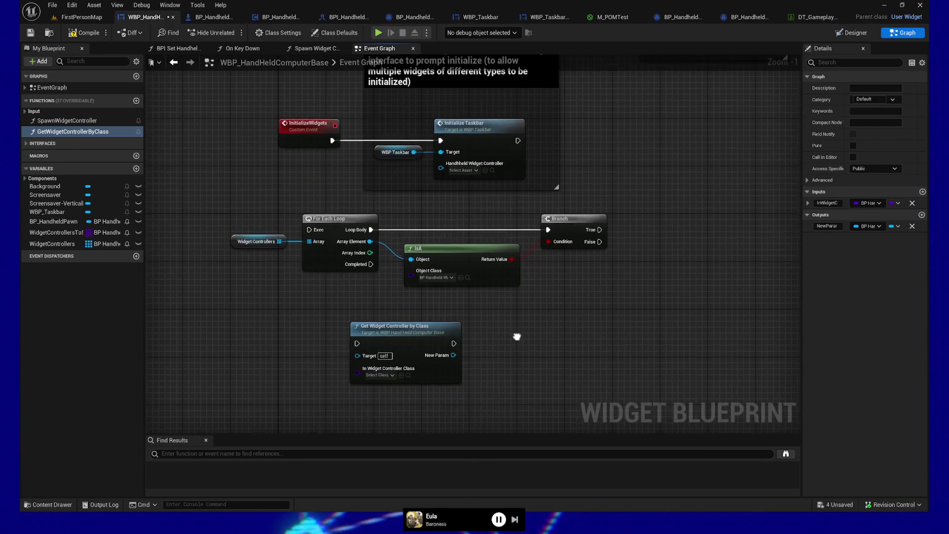
Set the call's class to the taskbar widget controller and open the function graph
click(391, 375)
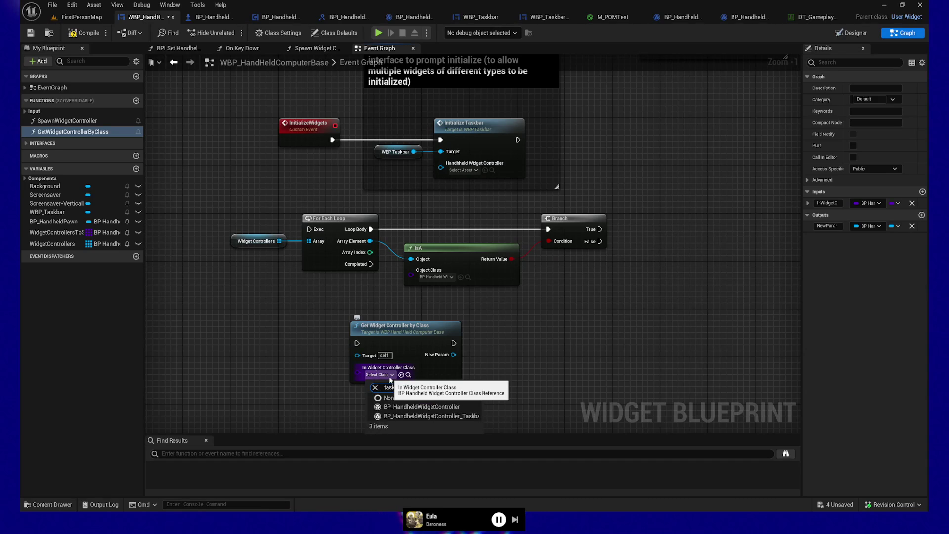
click(425, 407)
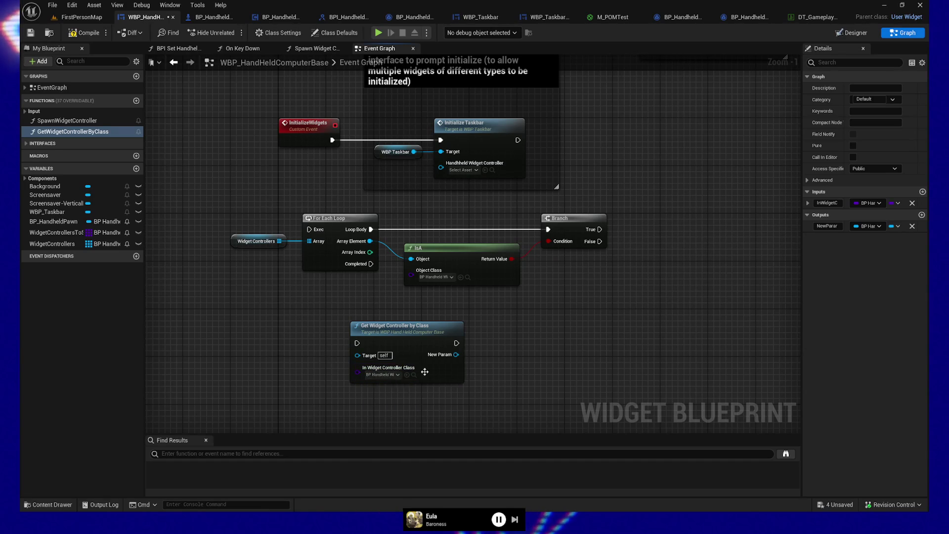
drag(403, 341, 409, 341)
double_click(409, 341)
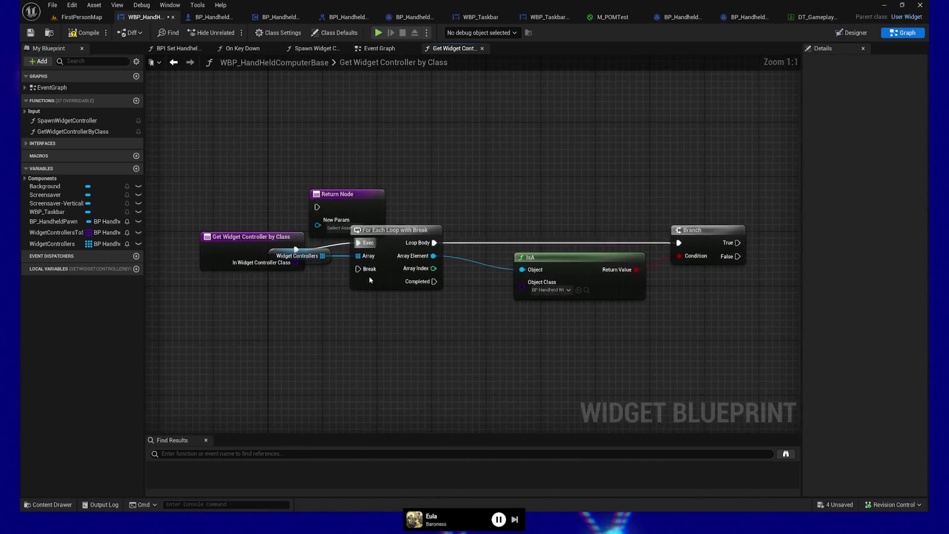
Rearrange the function's nodes and wire loop Completed to the Return Node
drag(352, 225, 295, 167)
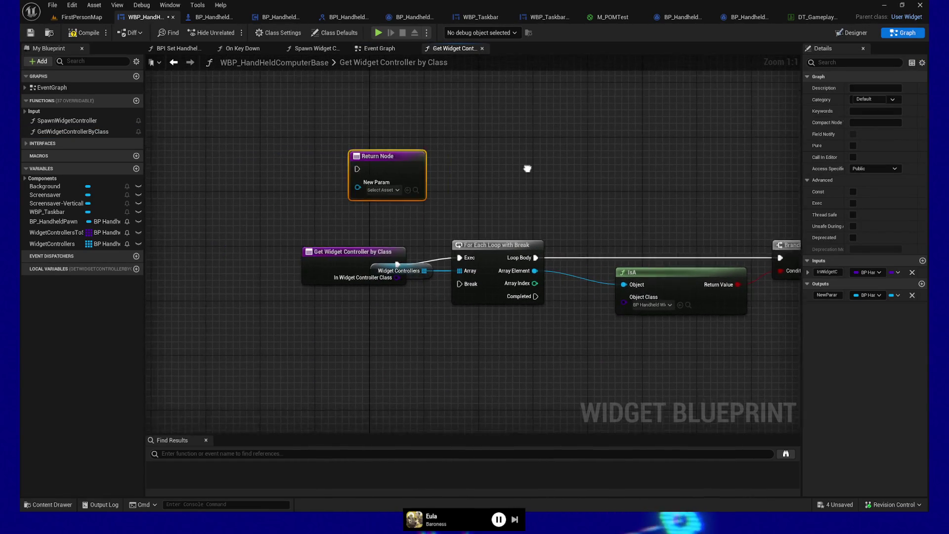
drag(440, 171, 496, 410)
drag(376, 252, 79, 213)
mouse_move(253, 363)
mouse_down()
mouse_move(491, 343)
mouse_move(483, 336)
mouse_up()
mouse_move(359, 261)
mouse_down()
mouse_move(465, 358)
mouse_move(467, 345)
mouse_move(377, 339)
mouse_move(435, 289)
mouse_move(492, 328)
mouse_up()
mouse_move(569, 247)
mouse_down()
mouse_move(646, 254)
mouse_move(640, 247)
mouse_up()
click(581, 313)
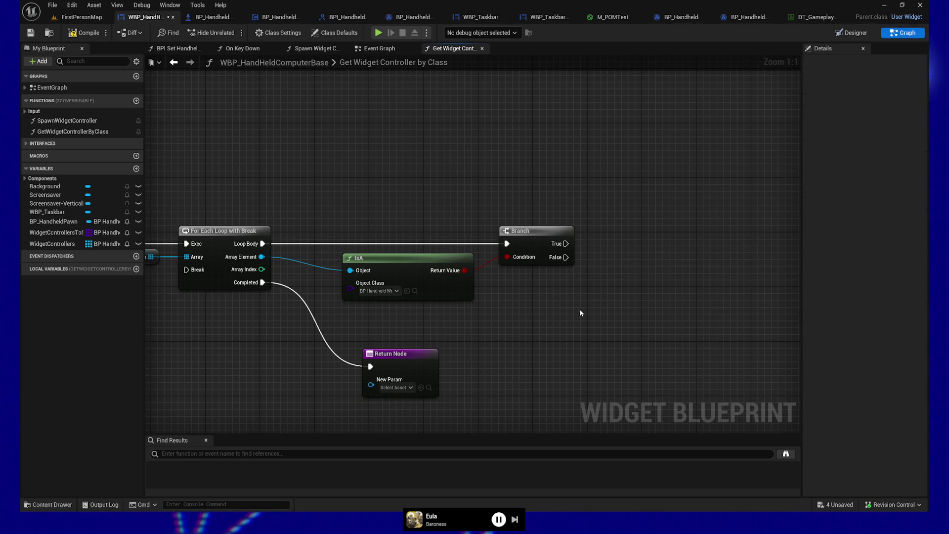
double_click(287, 262)
Promote the array element to local variable FoundController and feed its getter into the Return Node
mouse_move(287, 262)
mouse_down()
mouse_move(336, 318)
mouse_move(600, 307)
mouse_move(582, 318)
mouse_move(633, 270)
mouse_up()
text(pro)
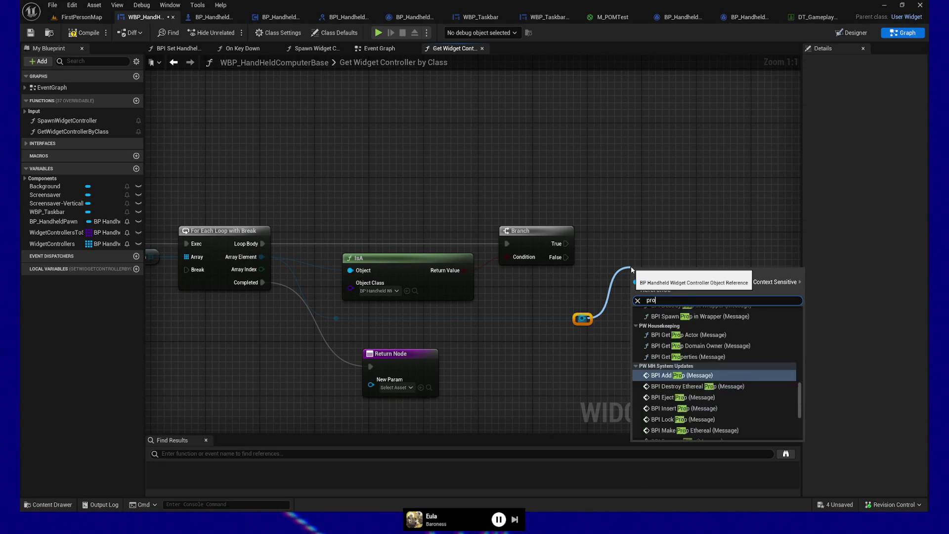
text(mote)
key(Return)
text(Found)
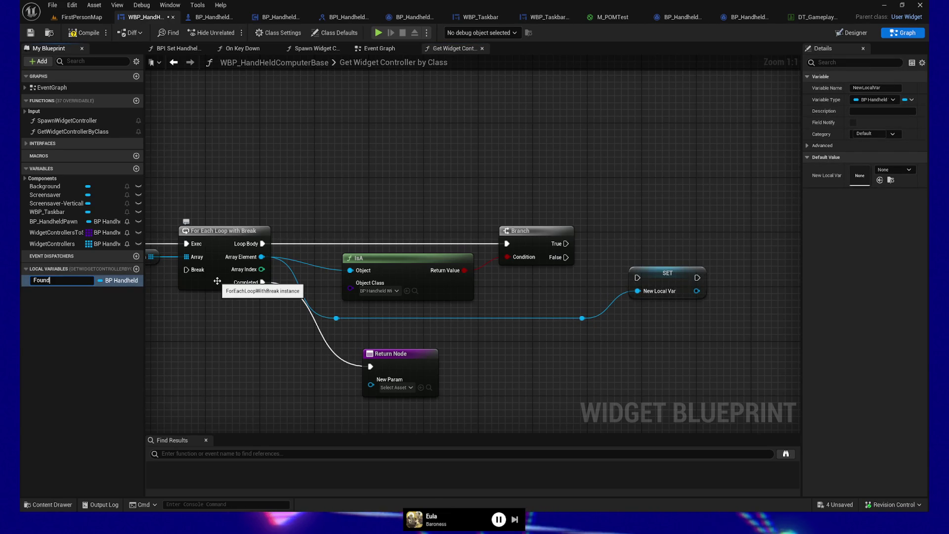
text(Controller)
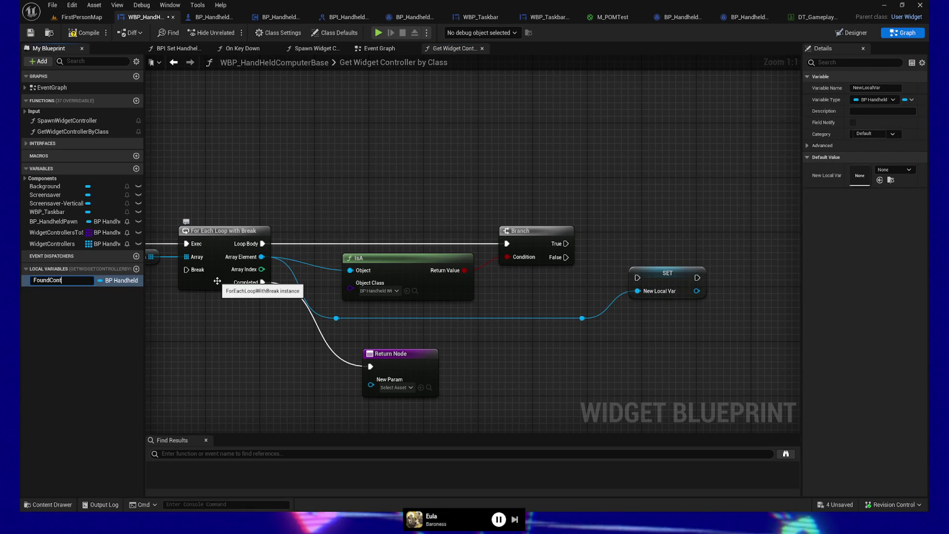
key(Return)
mouse_move(80, 280)
mouse_down()
mouse_move(285, 376)
mouse_move(366, 391)
mouse_move(371, 379)
mouse_up()
click(320, 393)
Rename the return output to Out Widget Controller and feed the class input into IsA's Object Class
click(396, 364)
key(Home)
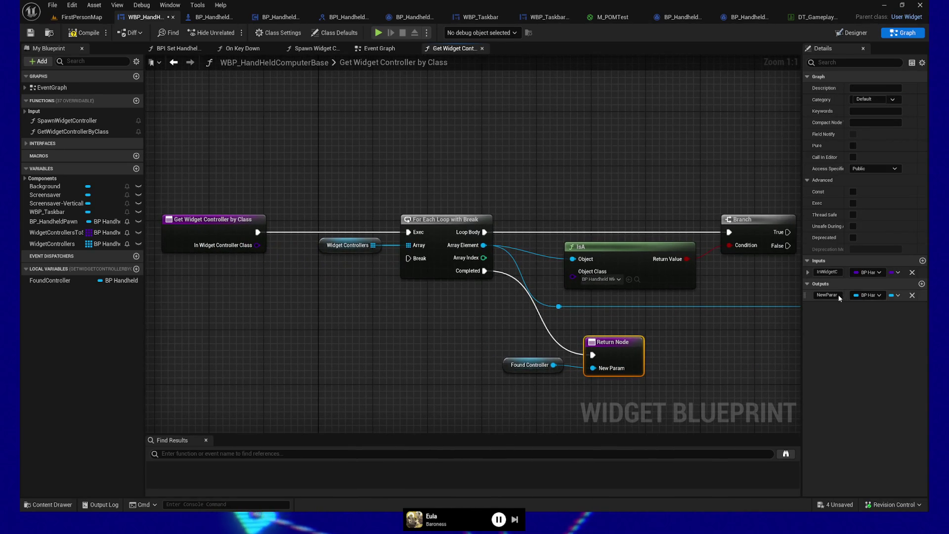
text(OutW)
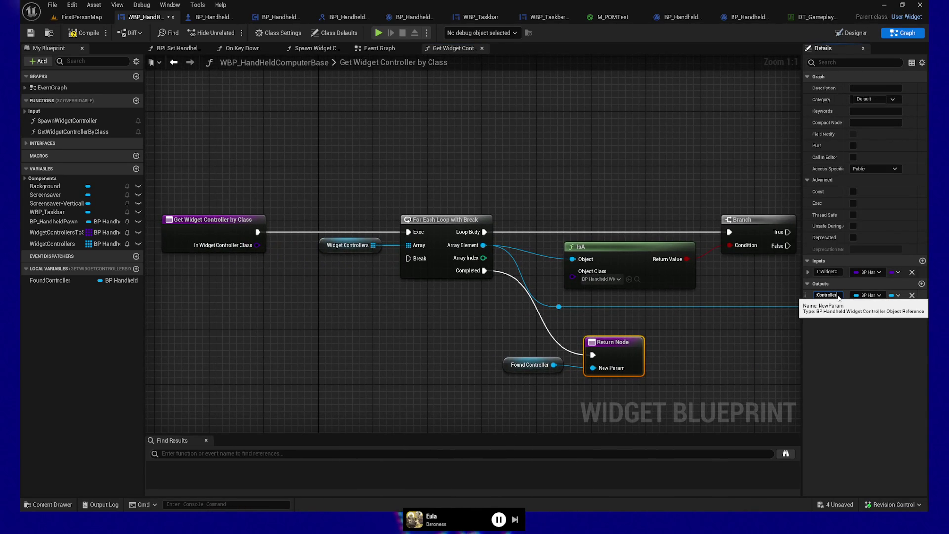
key(Return)
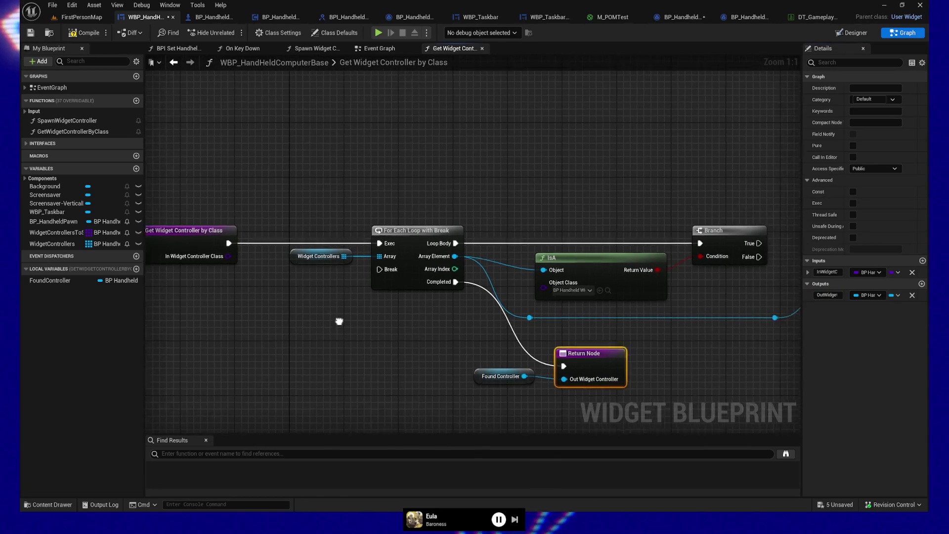
mouse_move(220, 257)
mouse_down()
mouse_move(301, 302)
mouse_move(533, 304)
mouse_move(536, 288)
mouse_up()
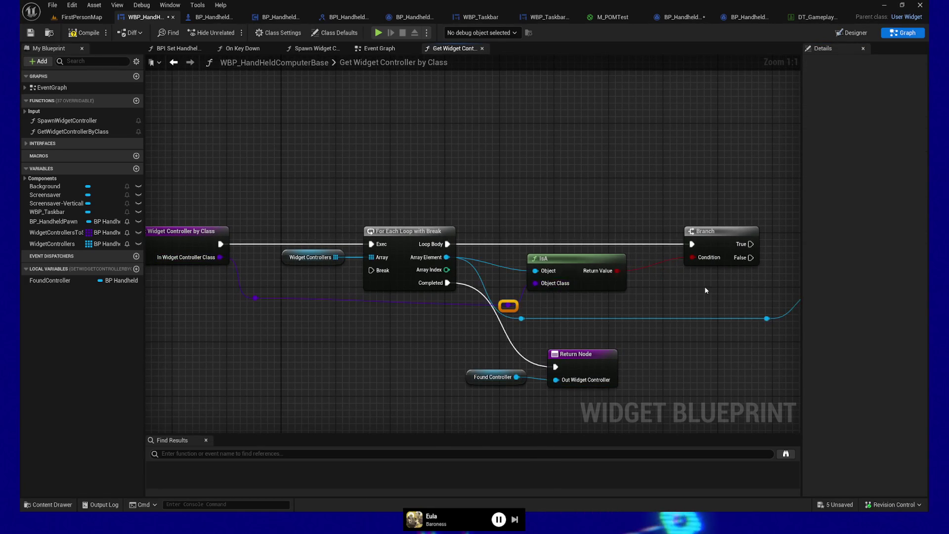
Set FoundController on Branch True, routing the exec wire via reroutes to the loop's Break
drag(582, 253, 674, 291)
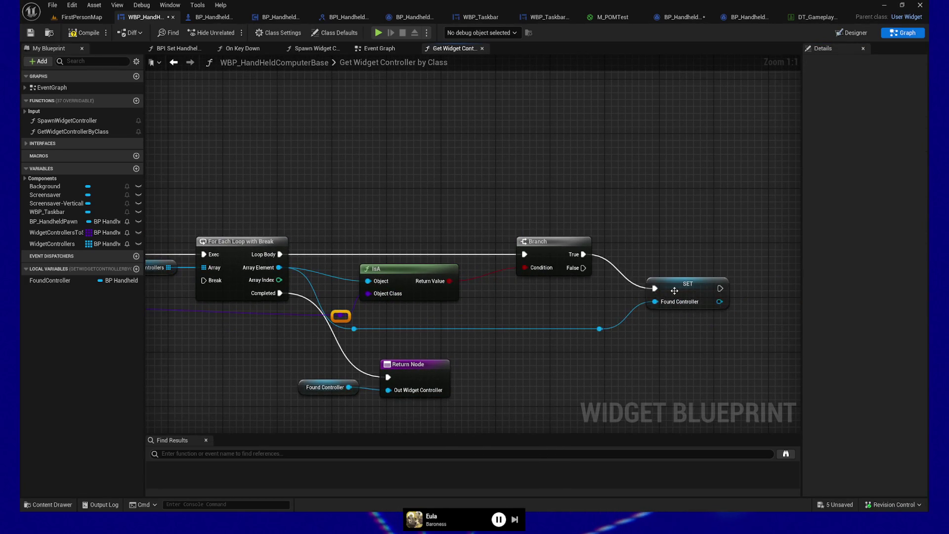
mouse_move(751, 284)
mouse_down()
mouse_move(761, 250)
mouse_move(781, 256)
mouse_move(355, 263)
mouse_move(371, 272)
mouse_up()
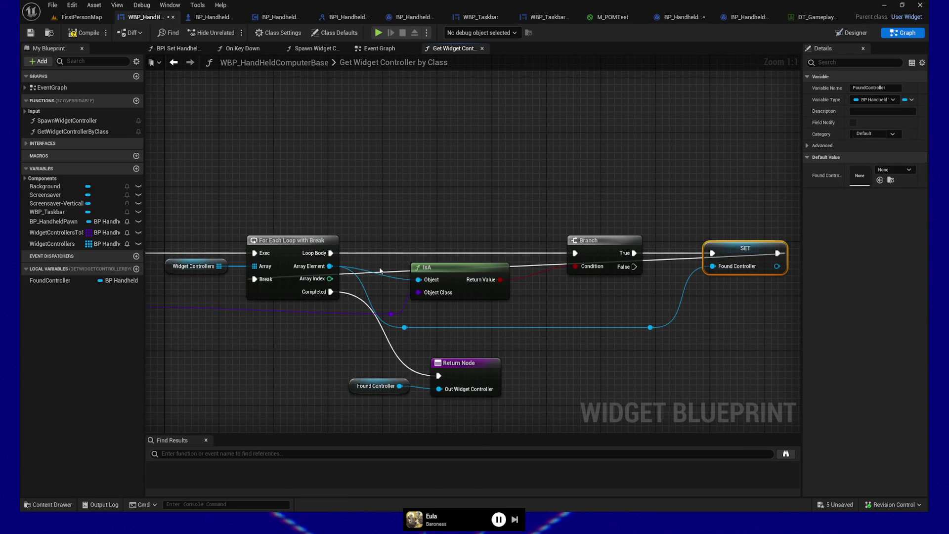
double_click(394, 271)
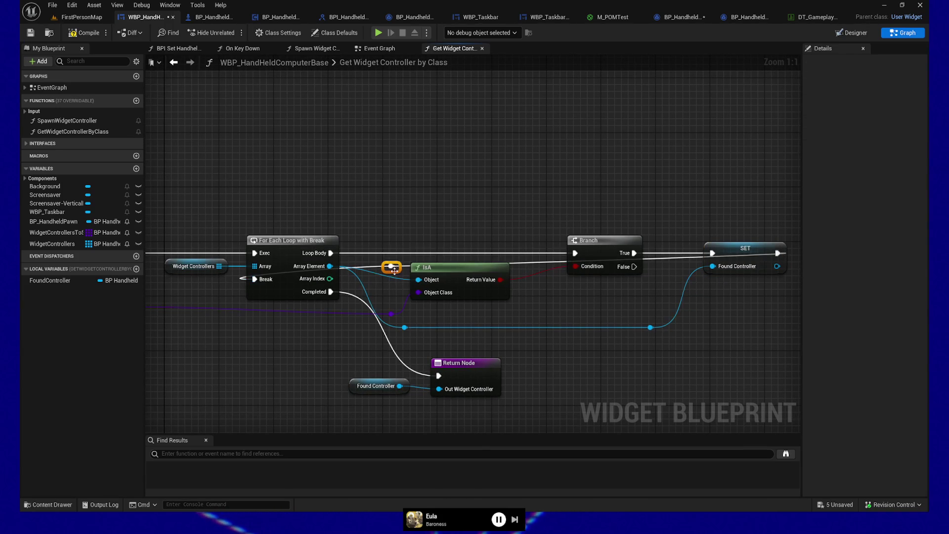
drag(392, 269, 285, 221)
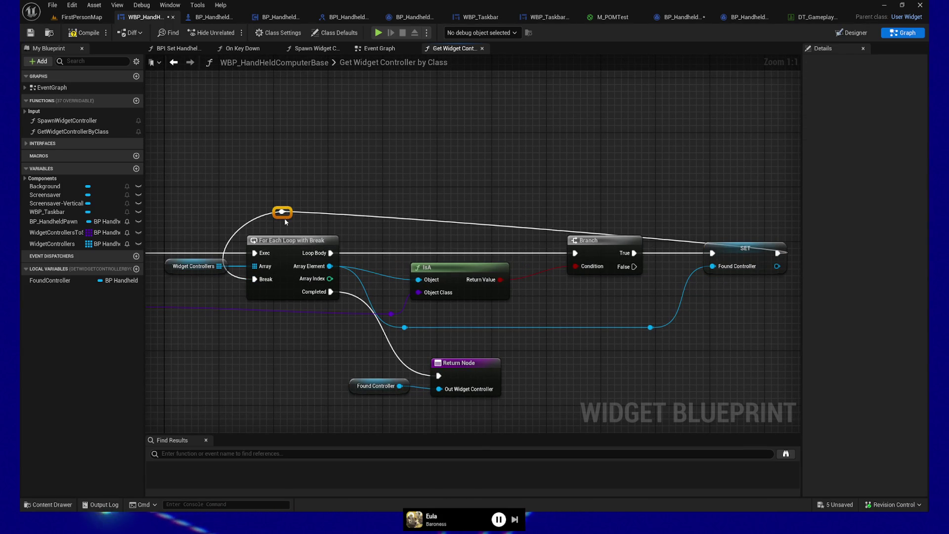
double_click(360, 217)
drag(361, 217, 357, 212)
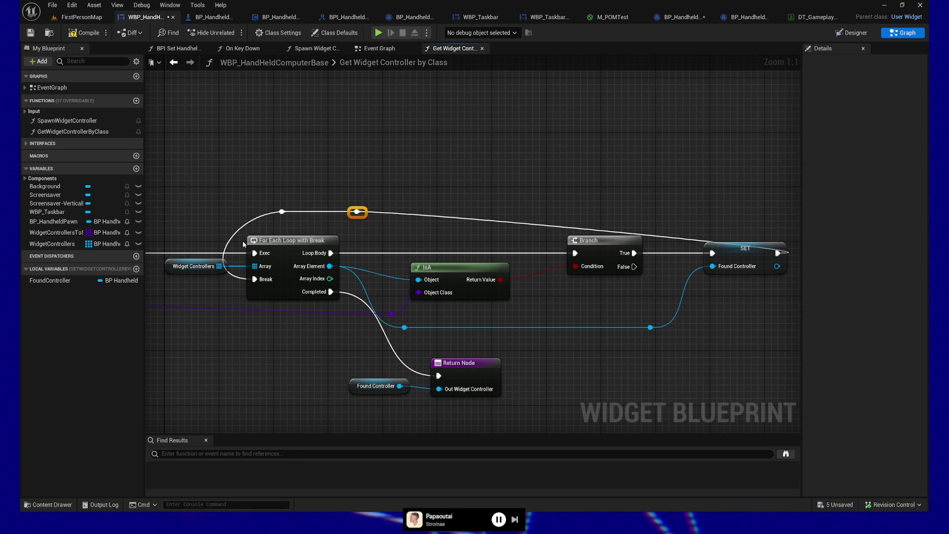
ctrl+click(357, 212)
ctrl+click(291, 240)
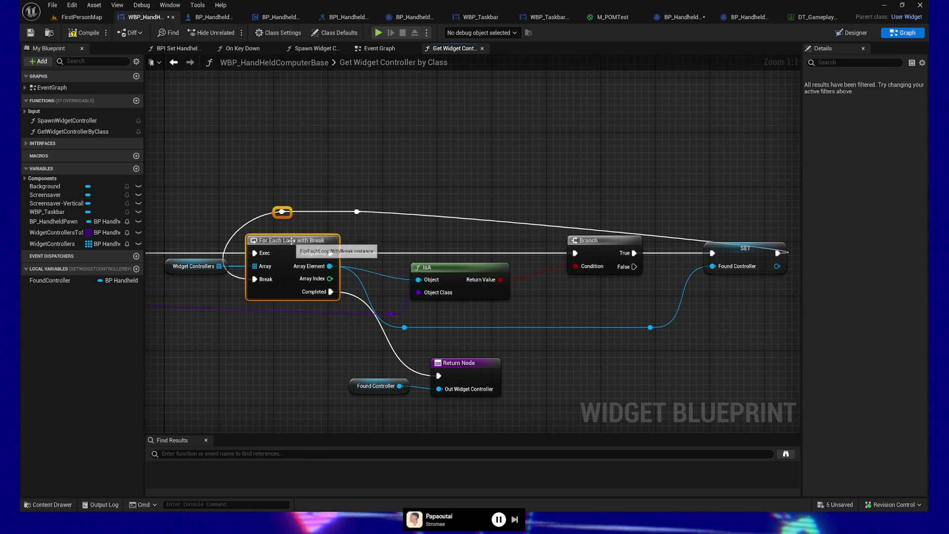
Align the exec-wire reroute knot with the SET node
drag(374, 208, 305, 200)
click(288, 204)
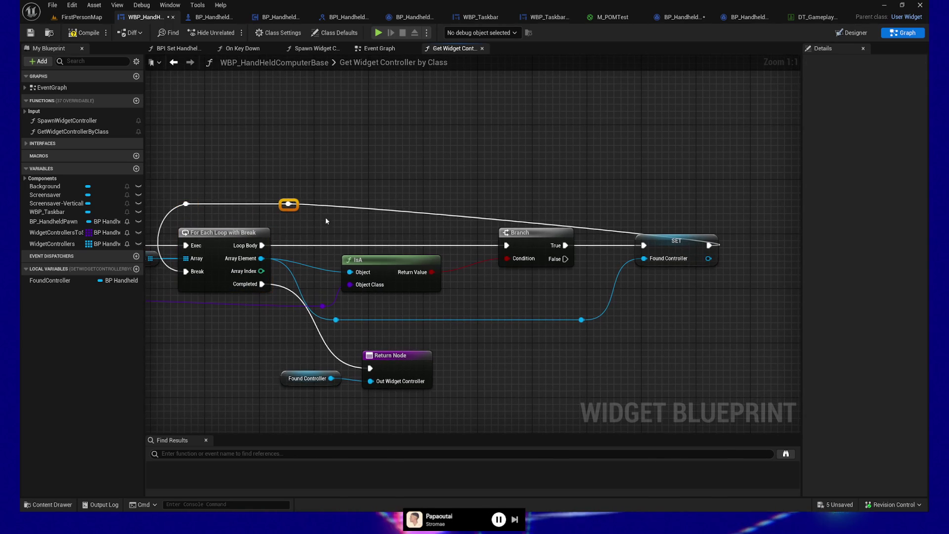
ctrl+click(652, 245)
key(shift+d)
drag(490, 374, 535, 344)
drag(315, 327, 383, 342)
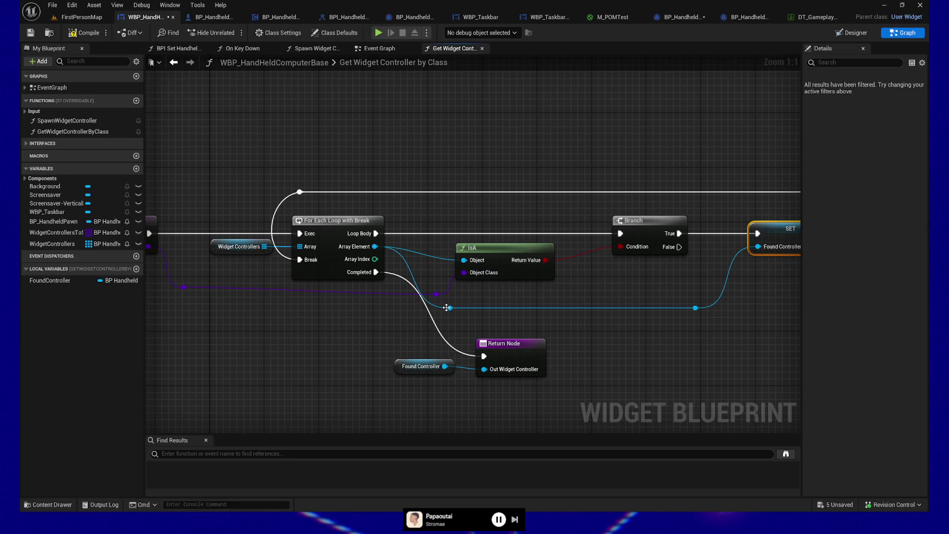
Add a reroute on the array element wire and straighten the reroutes feeding IsA's Object input
double_click(470, 301)
drag(442, 296, 698, 323)
key(q)
drag(470, 307, 465, 261)
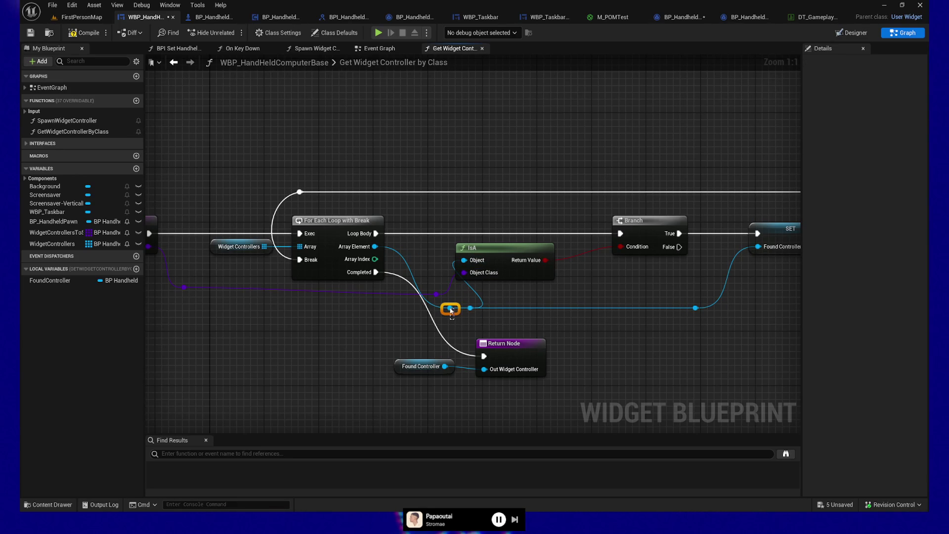
drag(451, 311, 418, 310)
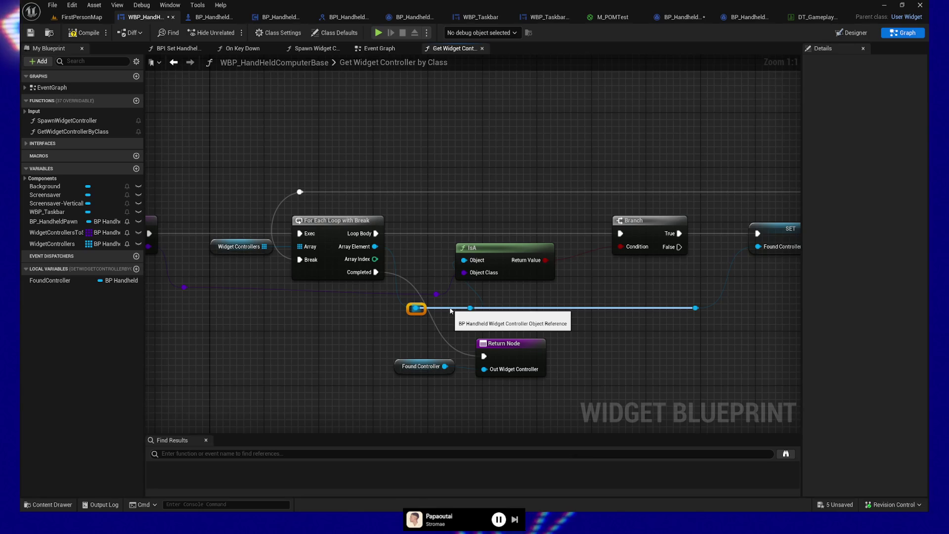
click(469, 308)
drag(469, 309, 455, 309)
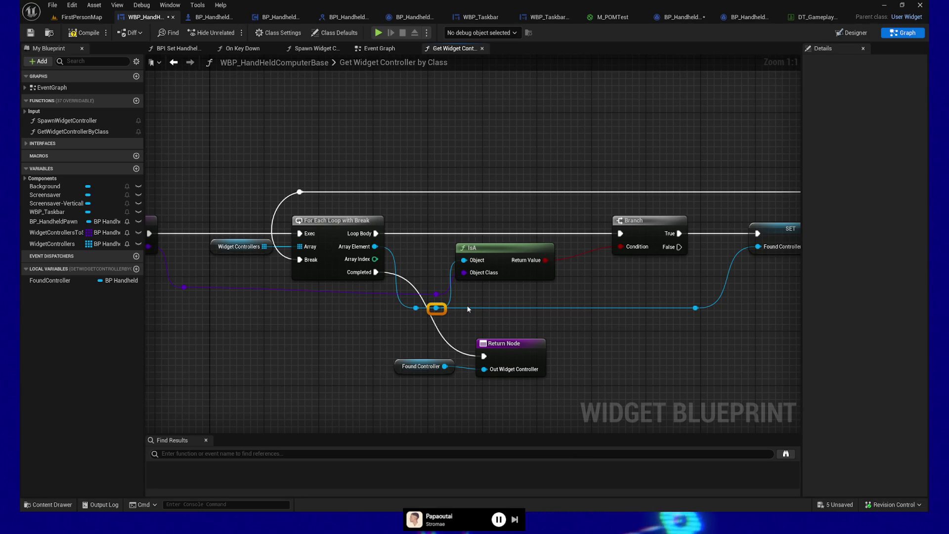
click(231, 292)
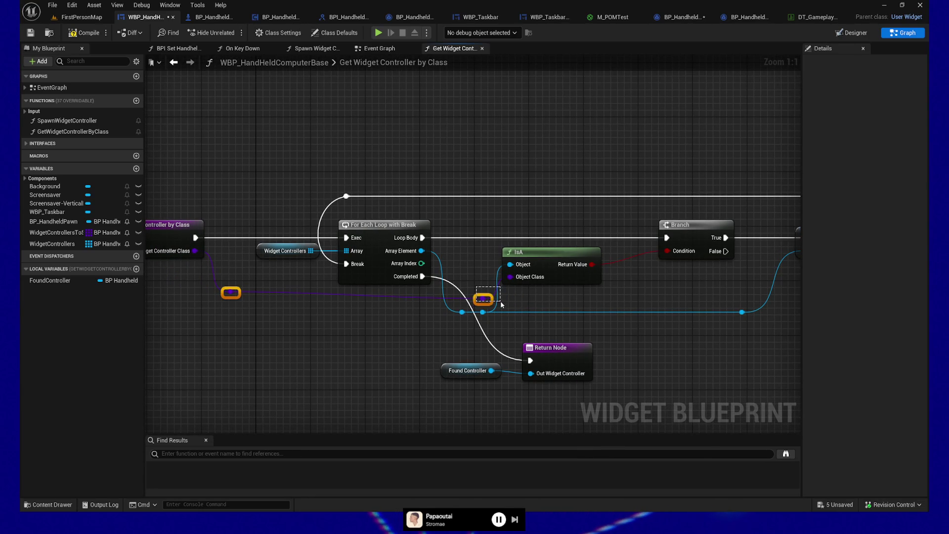
key(ctrl+z)
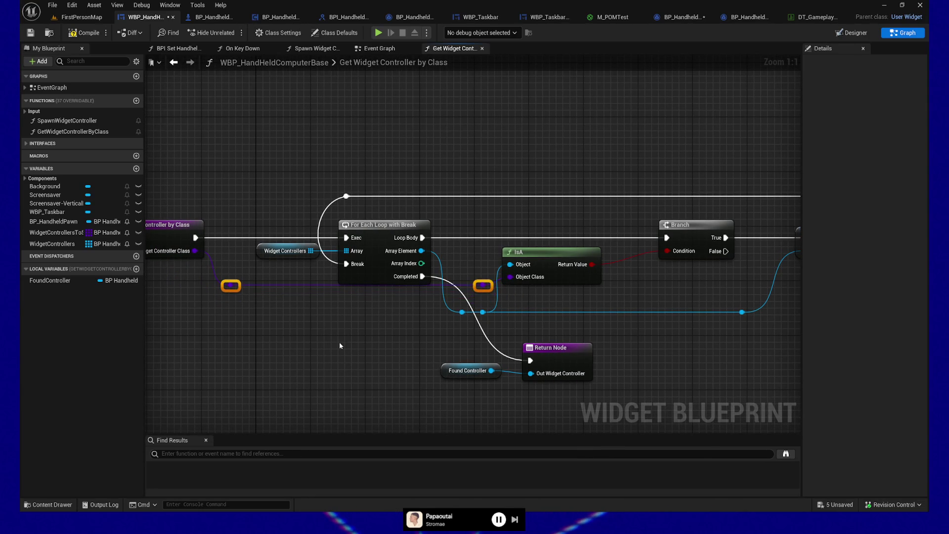
Add an exec-wire reroute and line up Found Controller and the Return Node with it
drag(338, 353, 312, 340)
double_click(433, 347)
shift+click(492, 344)
key(q)
mouse_move(425, 356)
mouse_down()
mouse_move(430, 372)
mouse_move(417, 372)
mouse_up()
drag(371, 309, 496, 363)
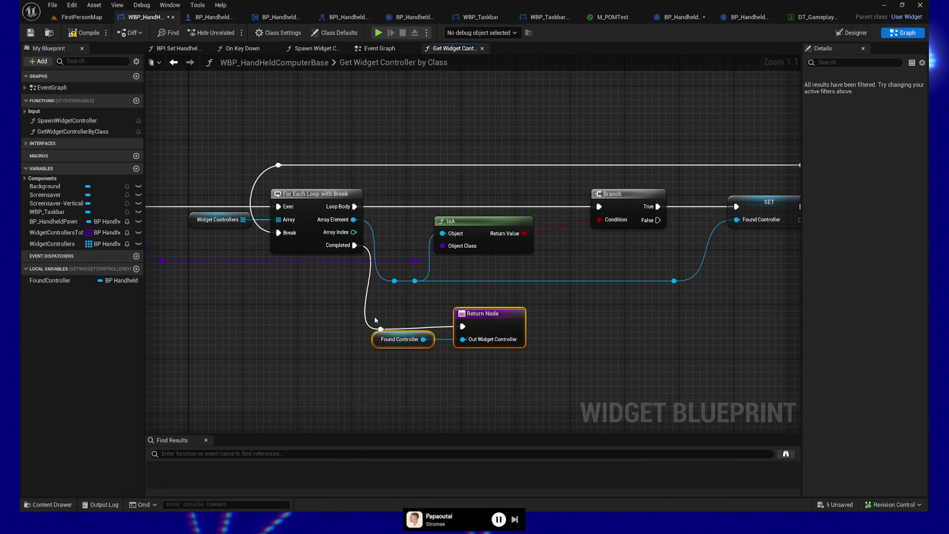
key(q)
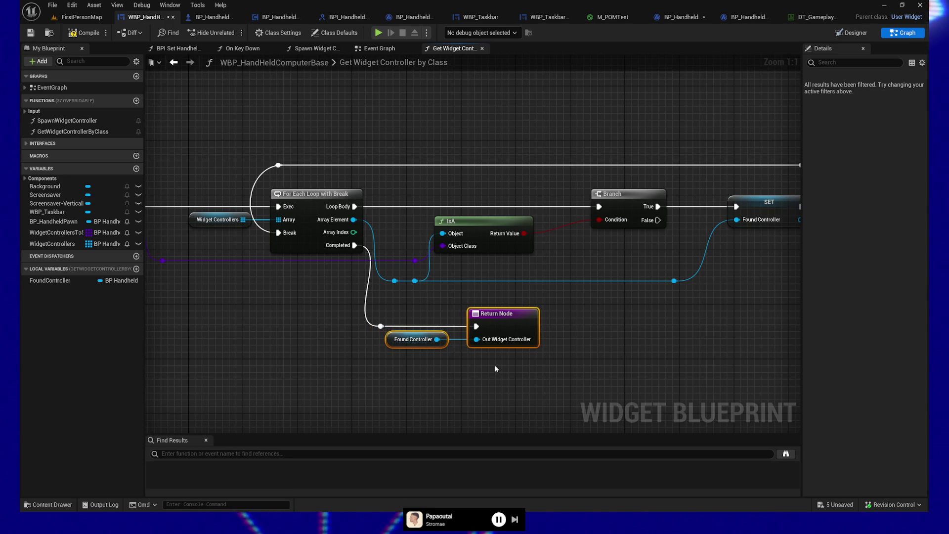
Add a reroute on the Condition wire and straighten the blue wire through its reroutes
mouse_move(583, 333)
mouse_down()
mouse_move(515, 336)
mouse_move(449, 313)
mouse_up()
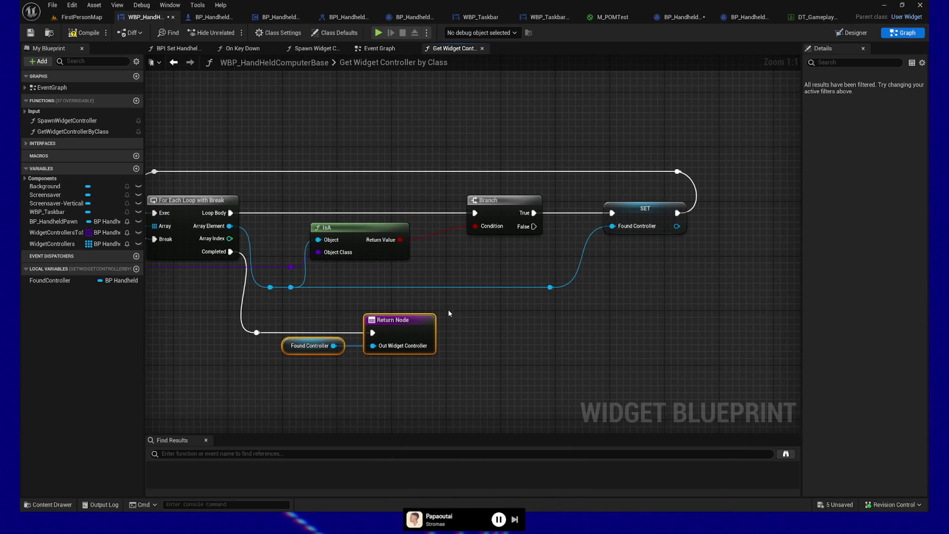
double_click(442, 239)
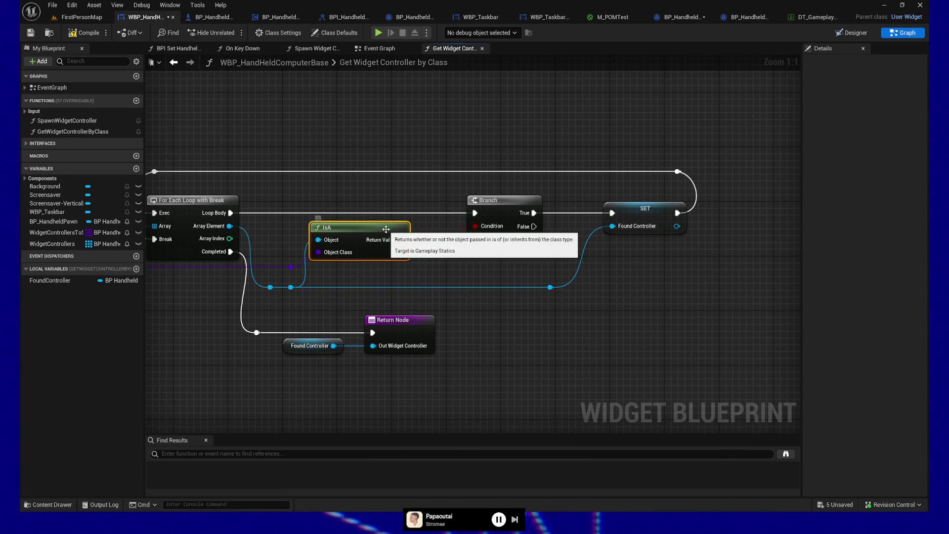
drag(462, 271, 495, 274)
mouse_move(216, 336)
mouse_down()
mouse_move(430, 322)
mouse_move(263, 335)
mouse_move(361, 331)
mouse_up()
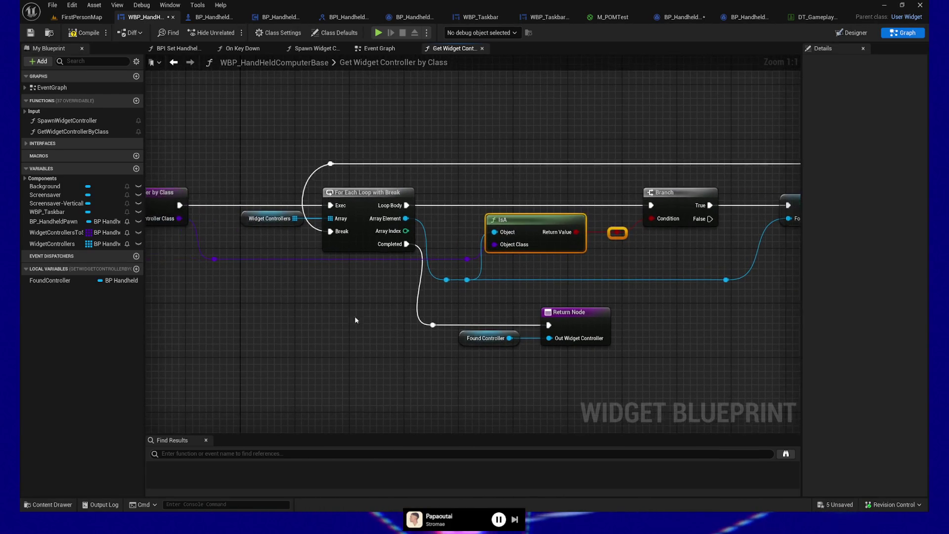
click(455, 290)
drag(455, 290, 755, 266)
key(q)
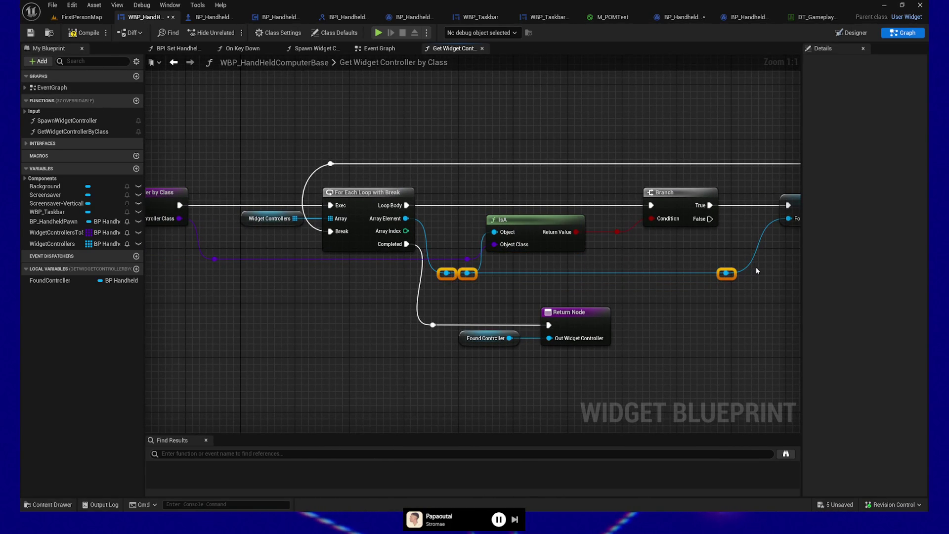
key(q)
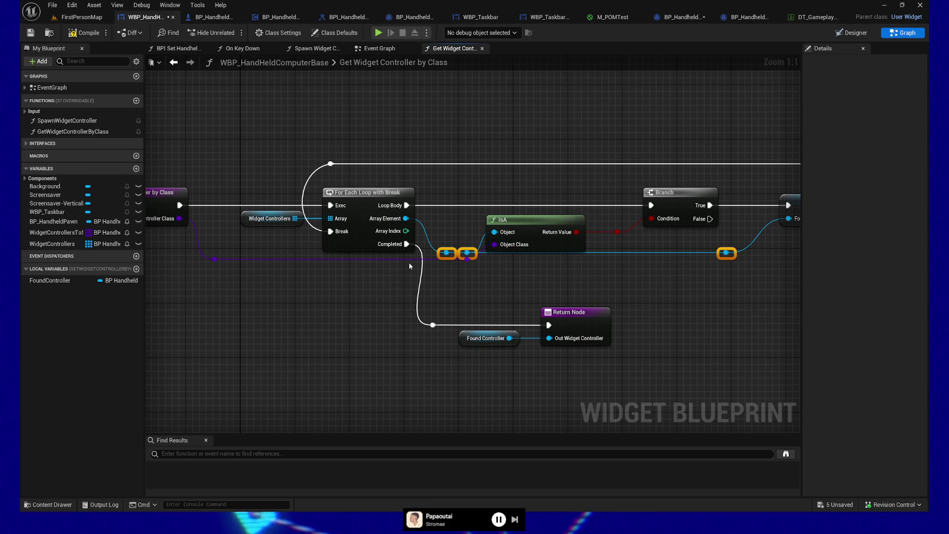
Align the purple class-wire and right-hand reroutes with the group so the wires run straight
ctrl+click(214, 259)
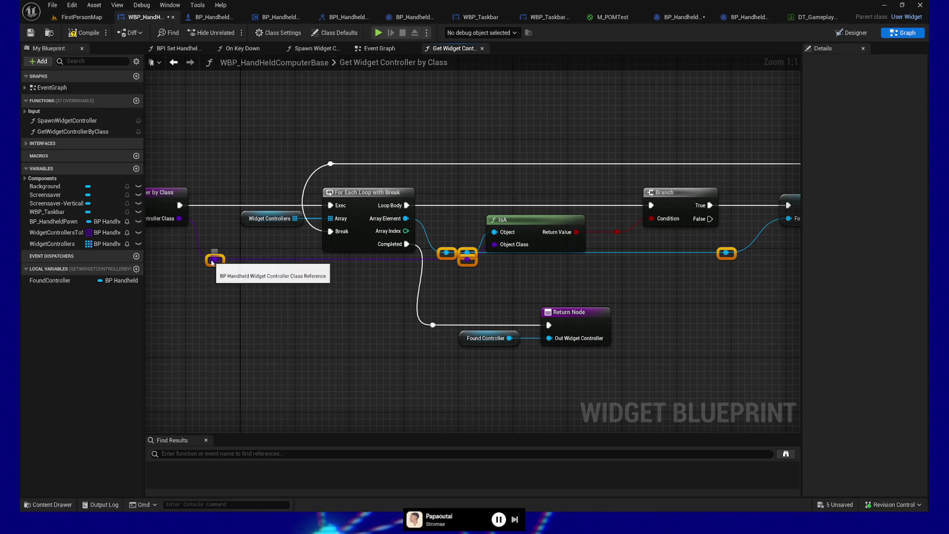
key(q)
key(ctrl+z)
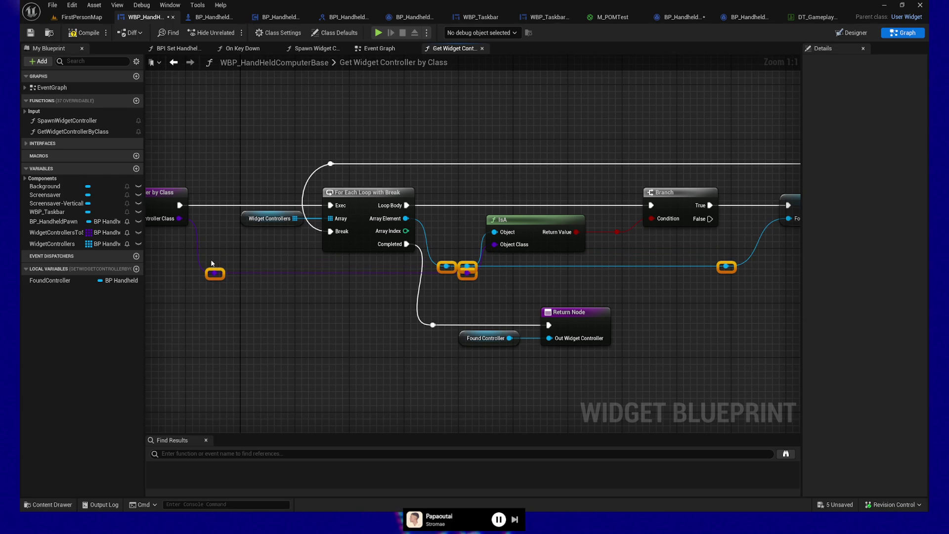
drag(688, 250, 738, 281)
key(q)
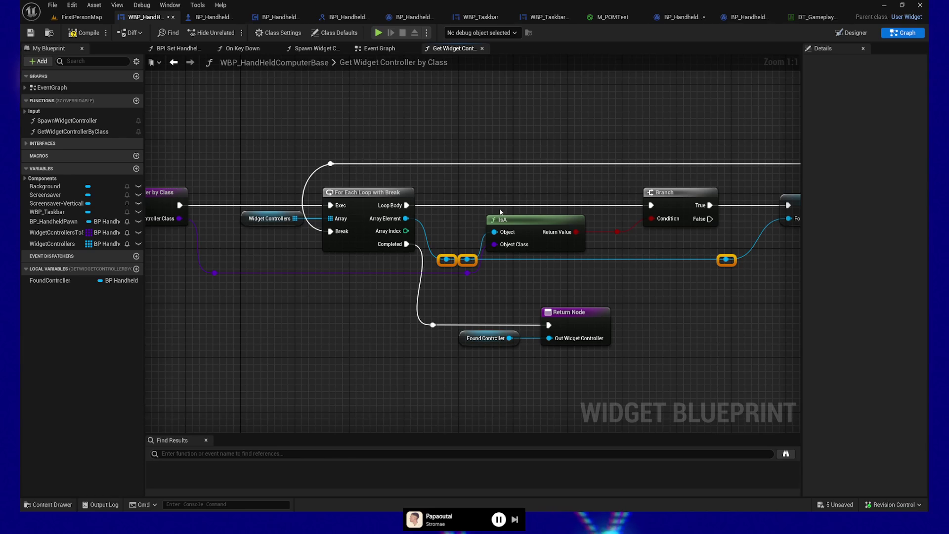
drag(442, 258, 436, 259)
mouse_move(254, 247)
mouse_down()
mouse_move(245, 230)
mouse_move(182, 202)
mouse_move(219, 220)
mouse_move(290, 218)
mouse_up()
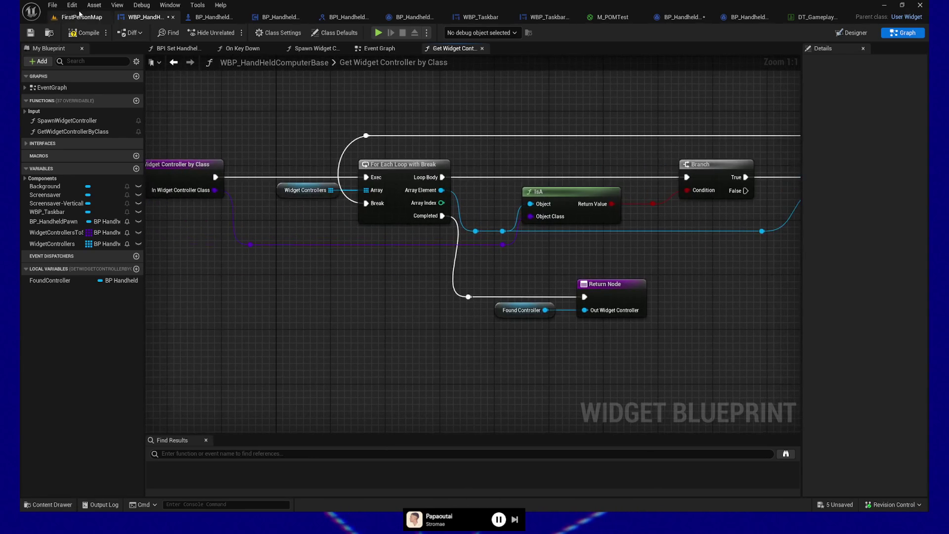
Save WBP_HandHeldComputerBase
click(30, 33)
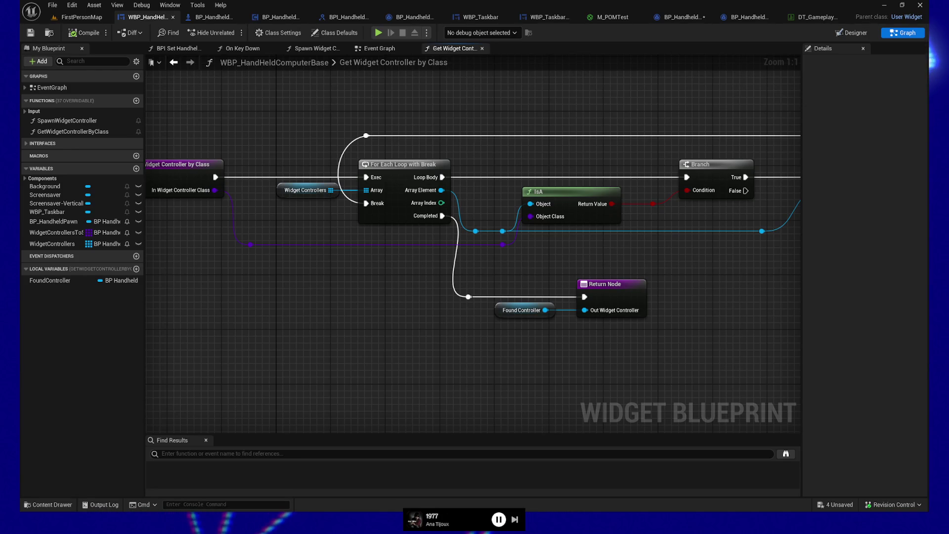
mouse_move(506, 356)
mouse_down()
mouse_move(498, 356)
mouse_move(544, 366)
mouse_up()
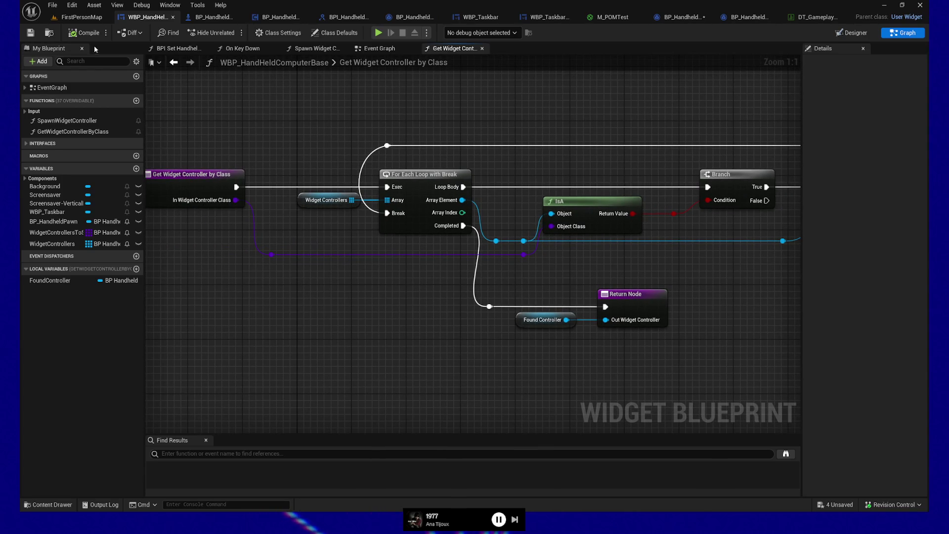
click(32, 35)
Delete the old loop, IsA and Branch nodes and rearrange the remaining Event Graph nodes
click(379, 48)
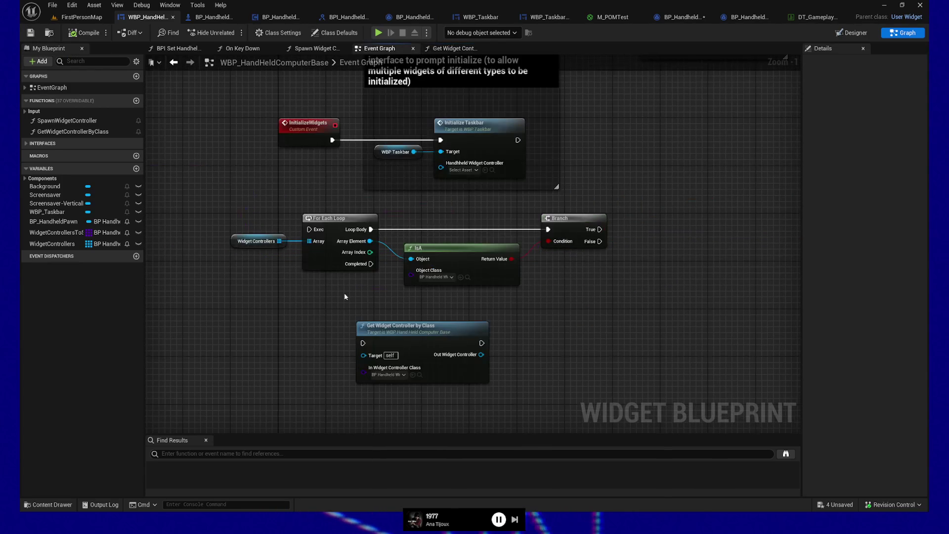
mouse_move(224, 203)
mouse_down()
mouse_move(550, 282)
mouse_move(635, 284)
mouse_up()
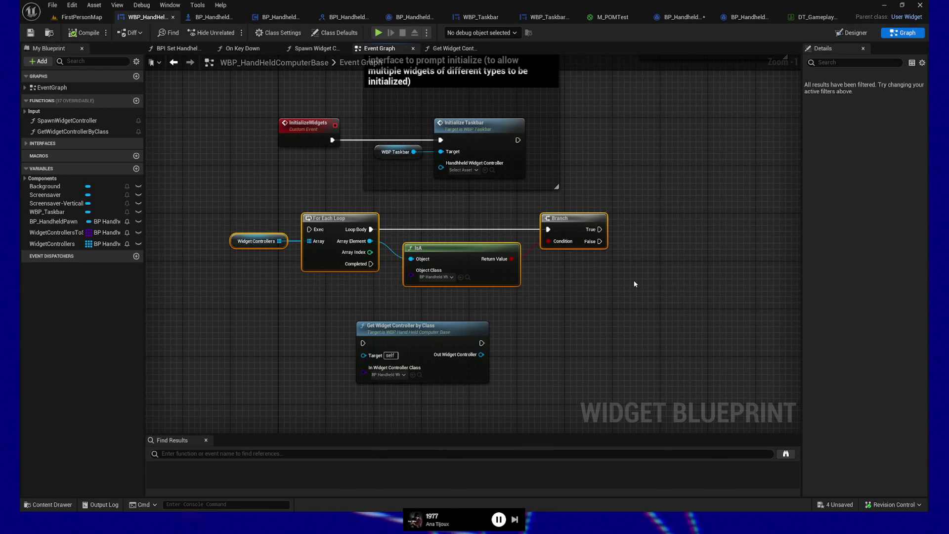
key(Delete)
drag(469, 336, 557, 265)
drag(399, 237, 399, 296)
drag(534, 325, 444, 313)
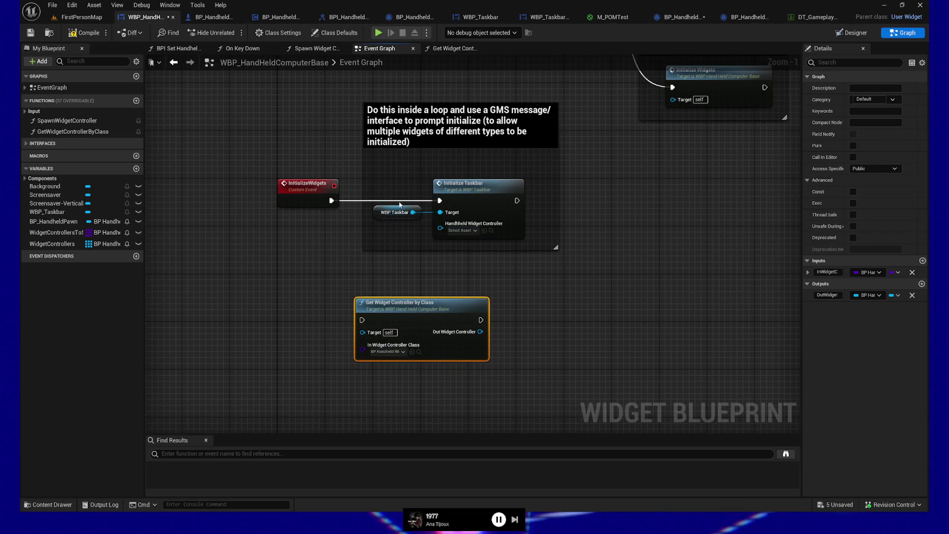
mouse_move(396, 132)
mouse_down()
mouse_move(449, 127)
mouse_move(421, 125)
mouse_up()
ctrl+click(338, 203)
drag(340, 206, 340, 242)
mouse_move(409, 120)
mouse_down()
mouse_move(605, 236)
mouse_move(648, 281)
mouse_move(739, 285)
mouse_up()
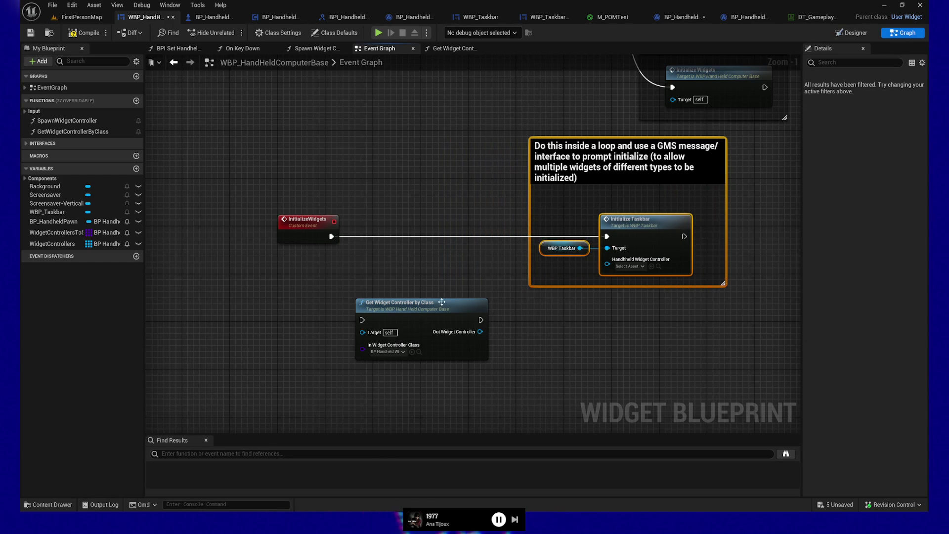
Chain Get Widget Controller by Class before Initialize Taskbar, passing Out Widget Controller, and open Initialize Taskbar's definition
drag(442, 302, 448, 219)
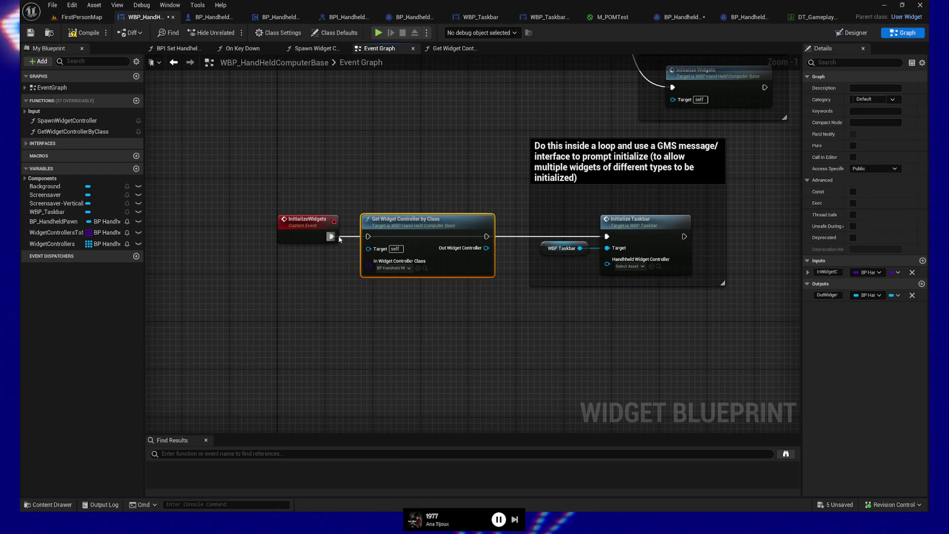
drag(487, 237, 608, 239)
mouse_move(486, 247)
mouse_down()
mouse_move(535, 268)
mouse_move(513, 273)
mouse_move(610, 266)
mouse_up()
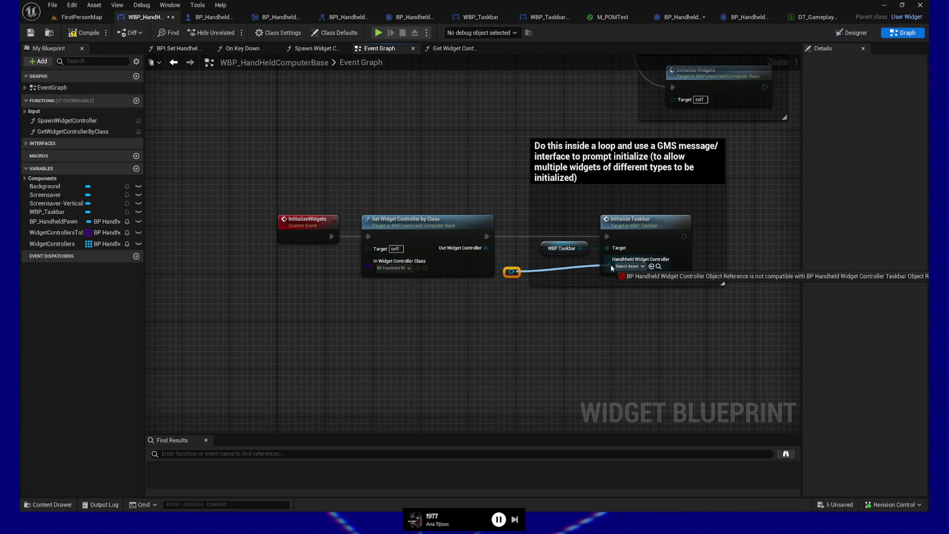
drag(612, 268, 612, 268)
click(655, 230)
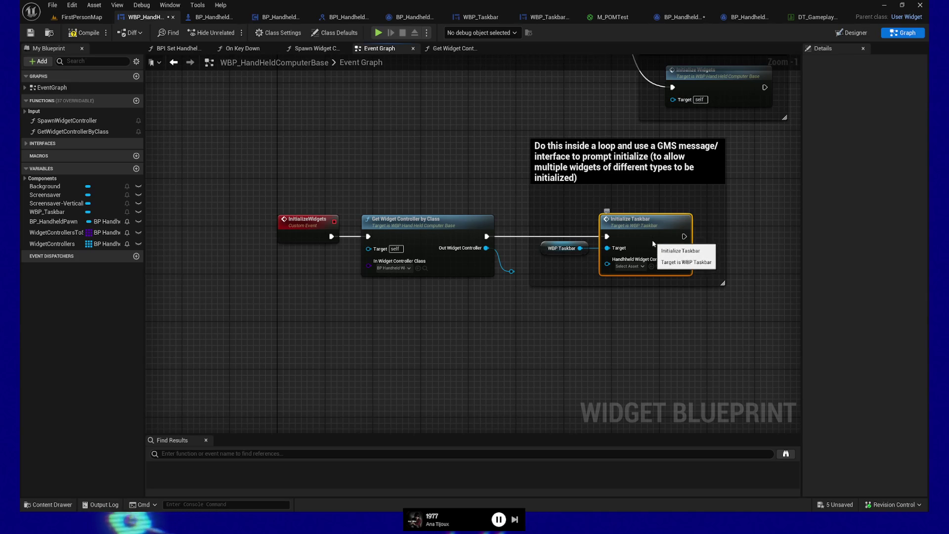
double_click(654, 236)
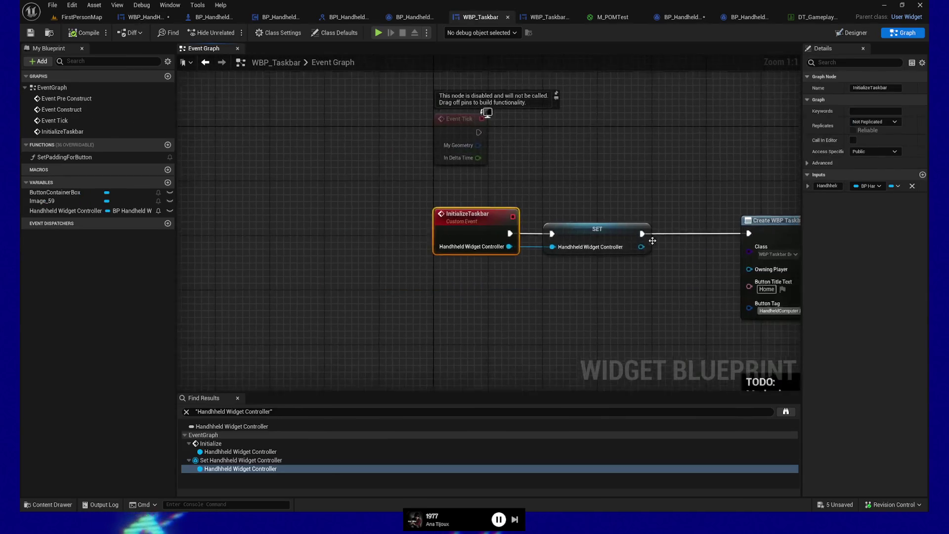
Make InitializeTaskbar's controller input a BP Handheld Widget Controller Taskbar object reference and compile WBP_Taskbar
click(878, 187)
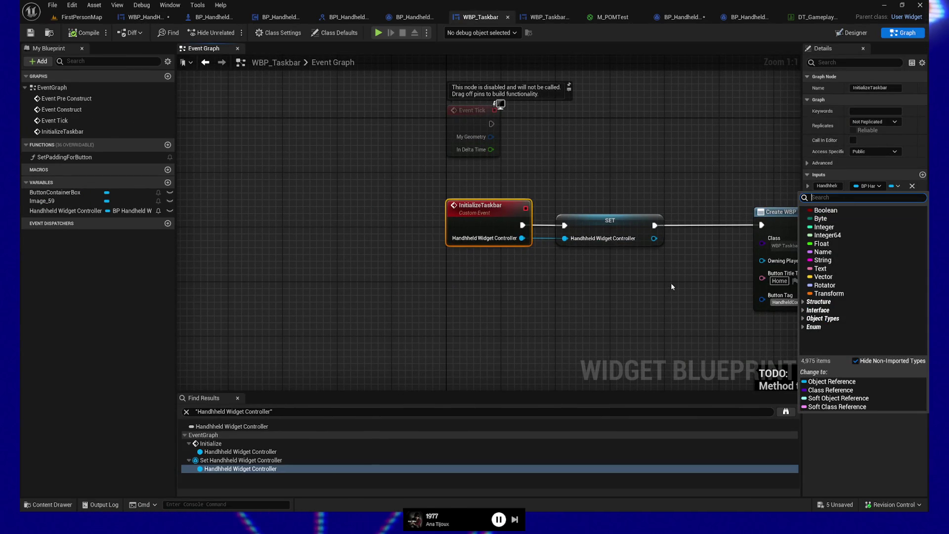
scroll(453, 288, down, 2)
mouse_move(452, 283)
mouse_down()
mouse_move(561, 309)
mouse_move(555, 322)
mouse_move(354, 322)
mouse_move(757, 280)
mouse_move(749, 293)
mouse_move(759, 292)
mouse_up()
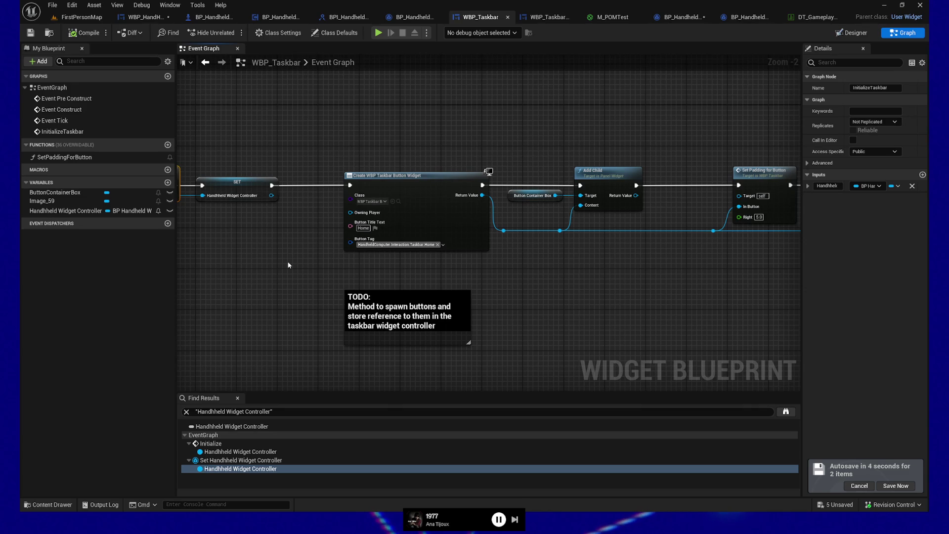
drag(187, 232, 317, 211)
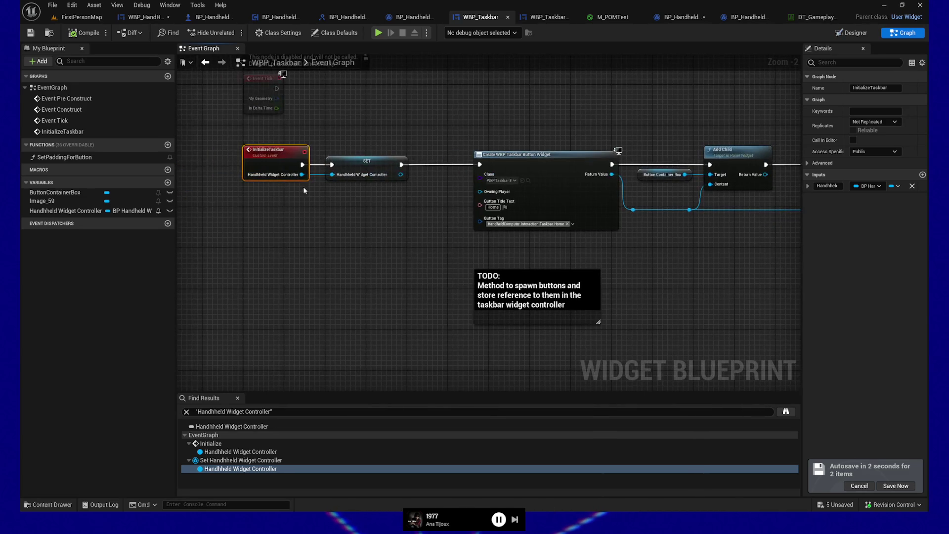
click(871, 190)
text(BP)
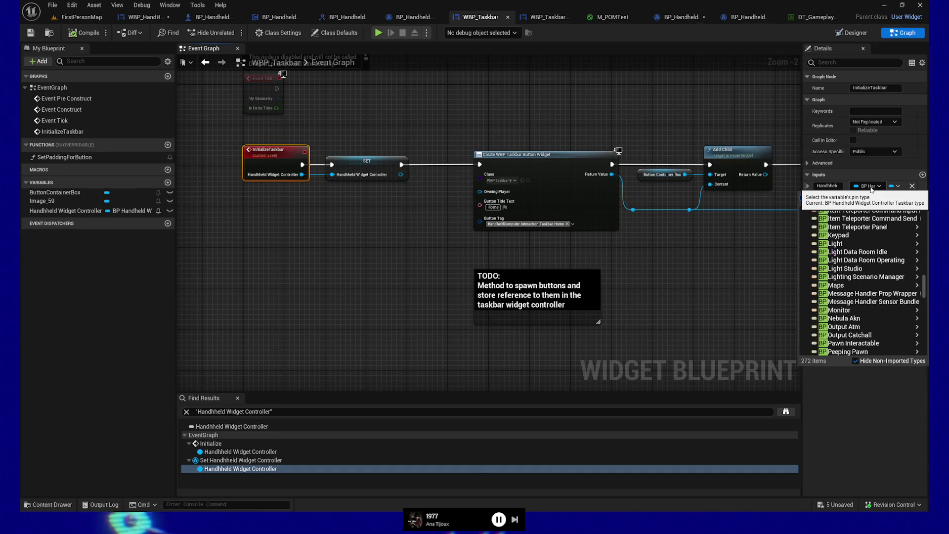
text( Handheld Widget)
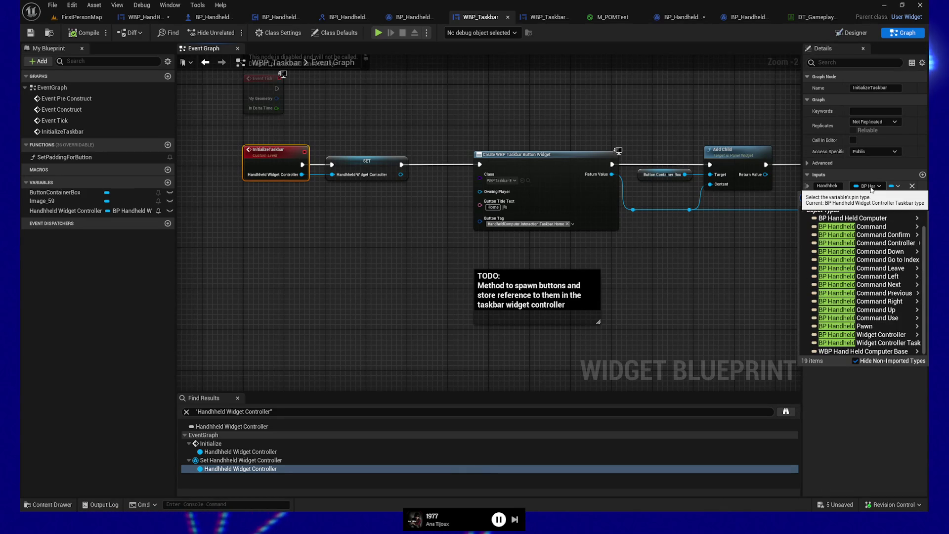
text( controller)
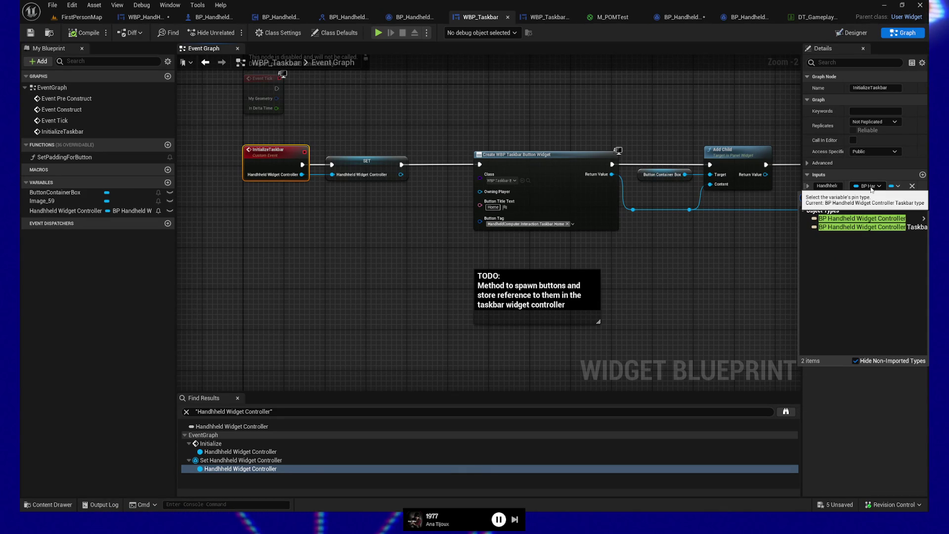
mouse_move(883, 219)
click(794, 220)
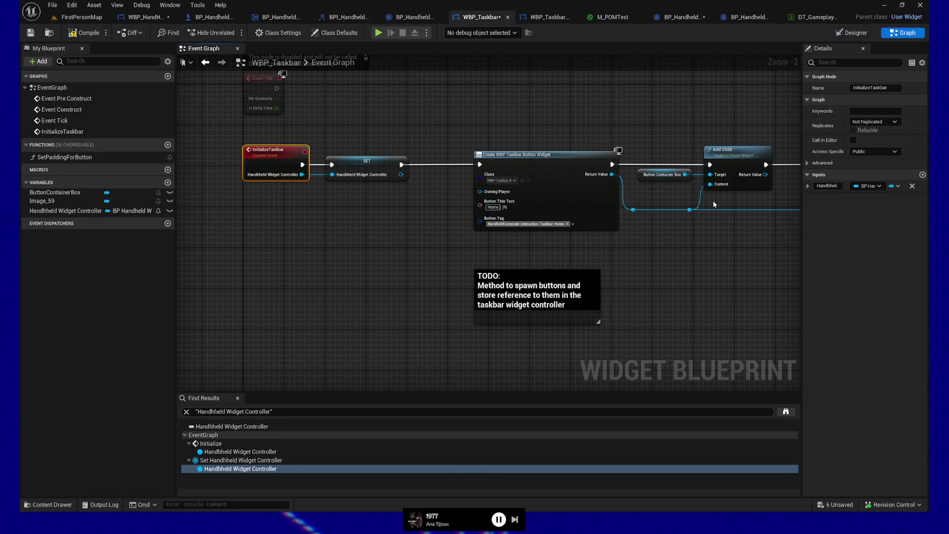
click(79, 35)
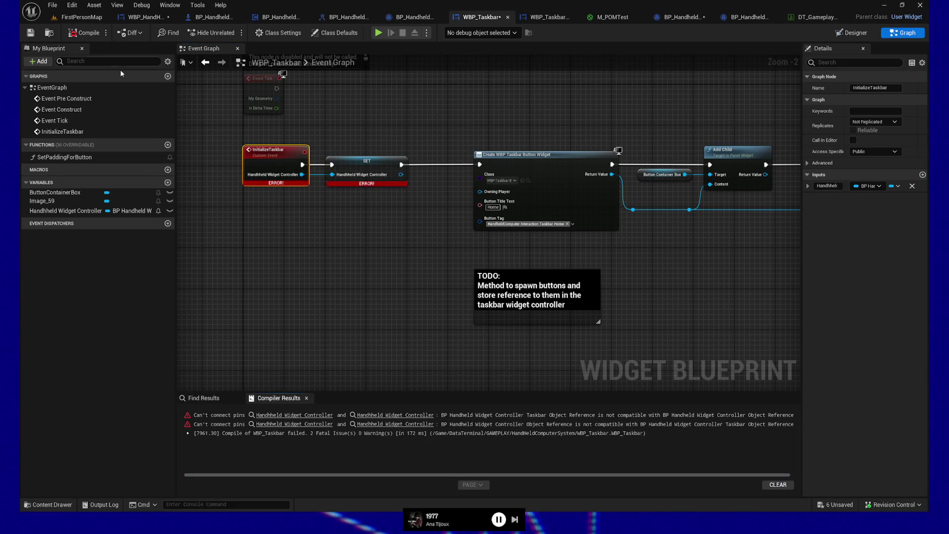
click(366, 171)
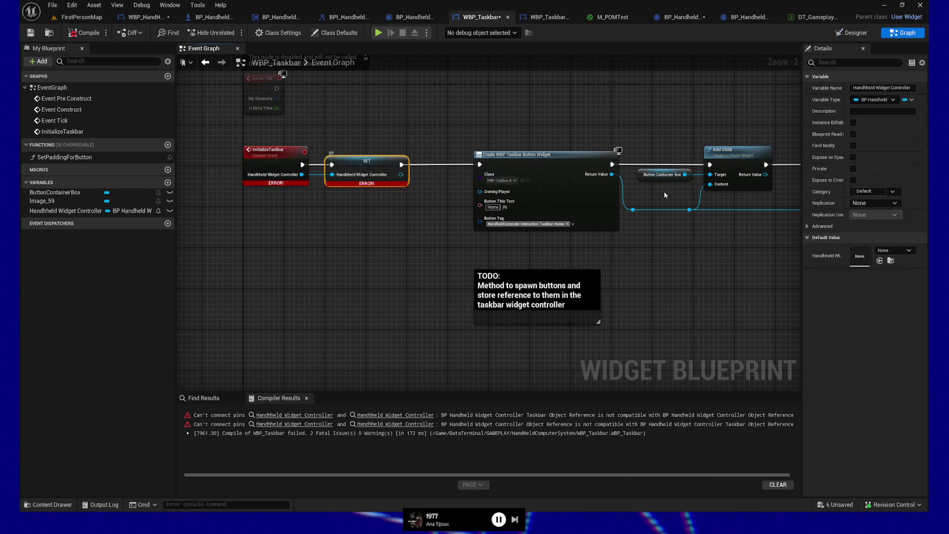
Change the Handheld Widget Controller variable's type to BP Handheld Widget Controller Taskbar Object Reference
click(882, 100)
text(bp h)
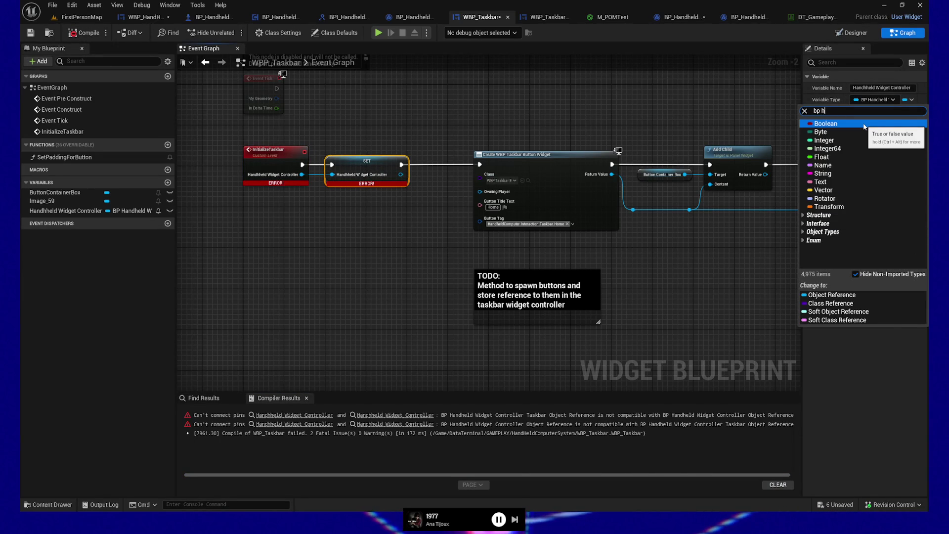
text(an)
mouse_move(864, 124)
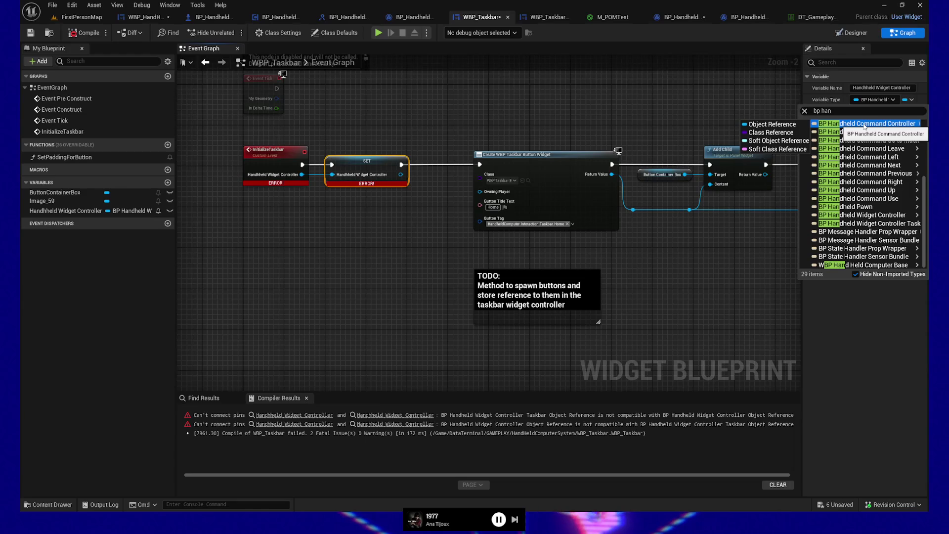
key(ctrl+a)
text(d)
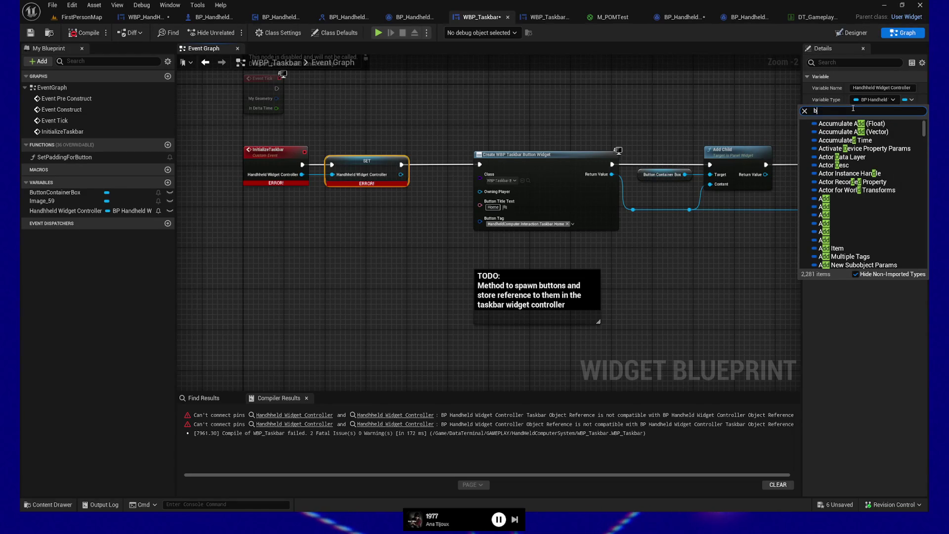
text(p)
text( handheld)
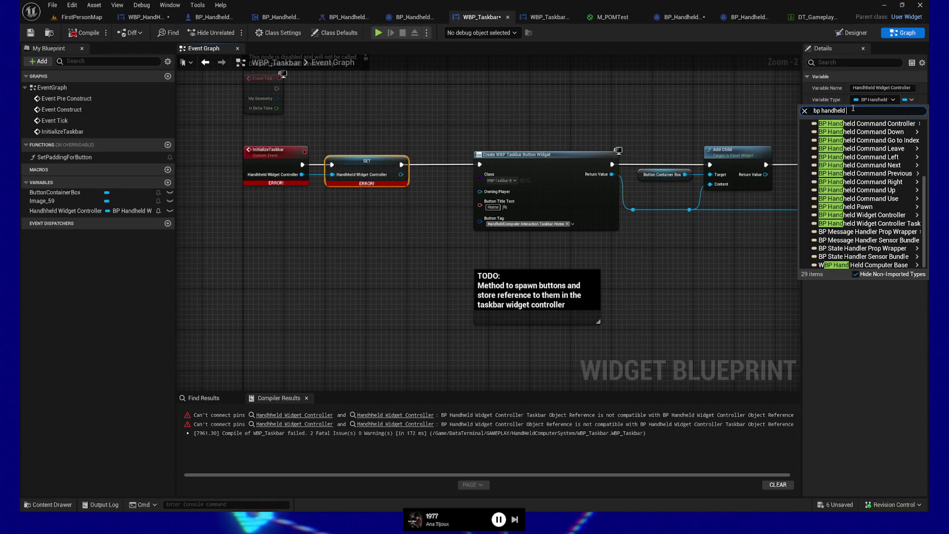
text( widget con)
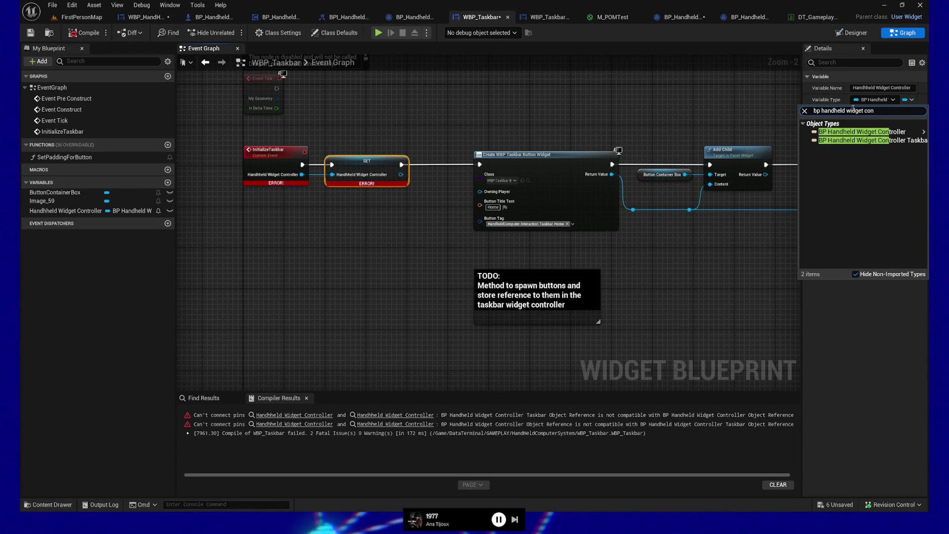
key(Return)
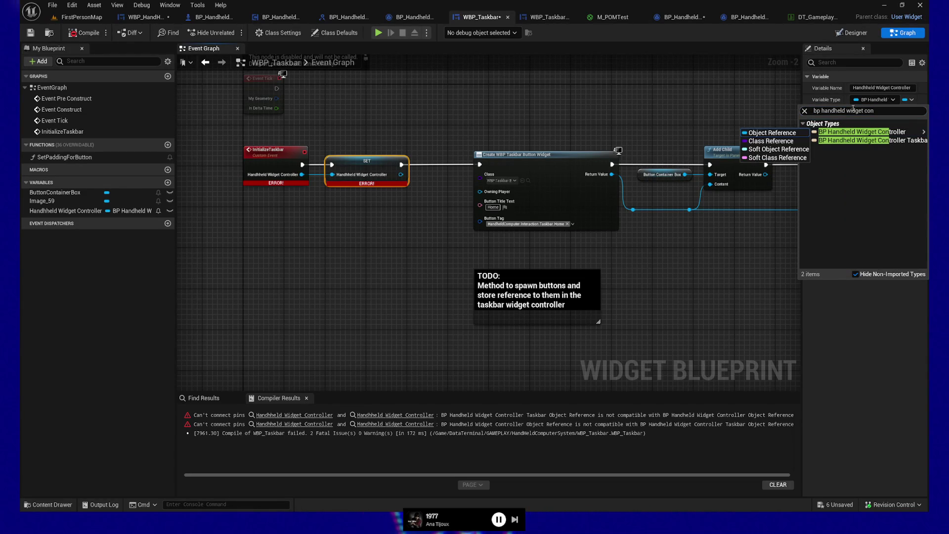
key(Return)
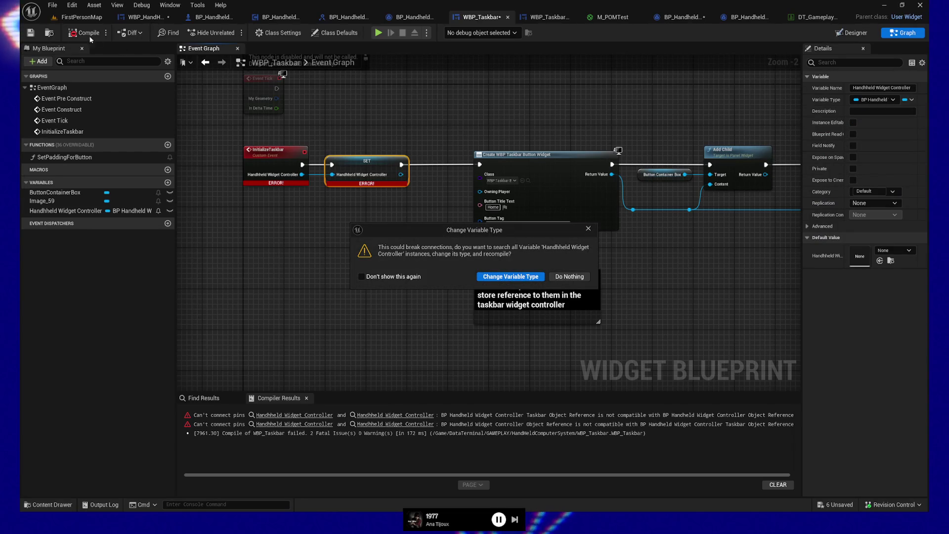
click(496, 277)
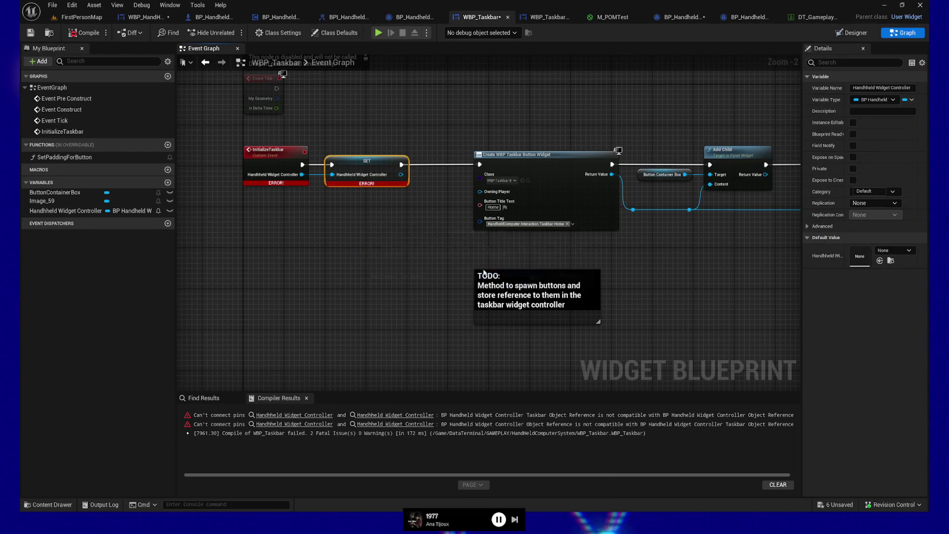
Close the Find in Blueprints results, then compile and save WBP_Taskbar
key(shift+alt+f)
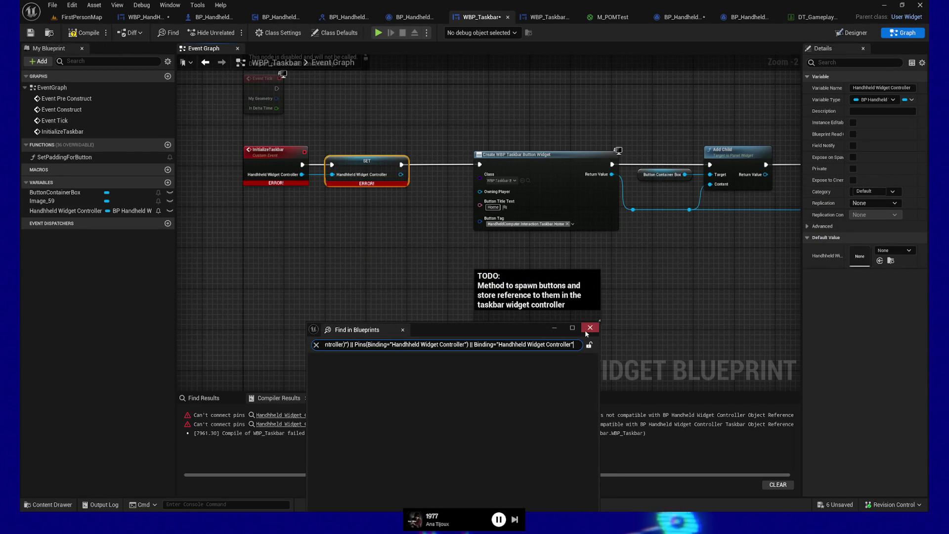
drag(494, 329, 487, 257)
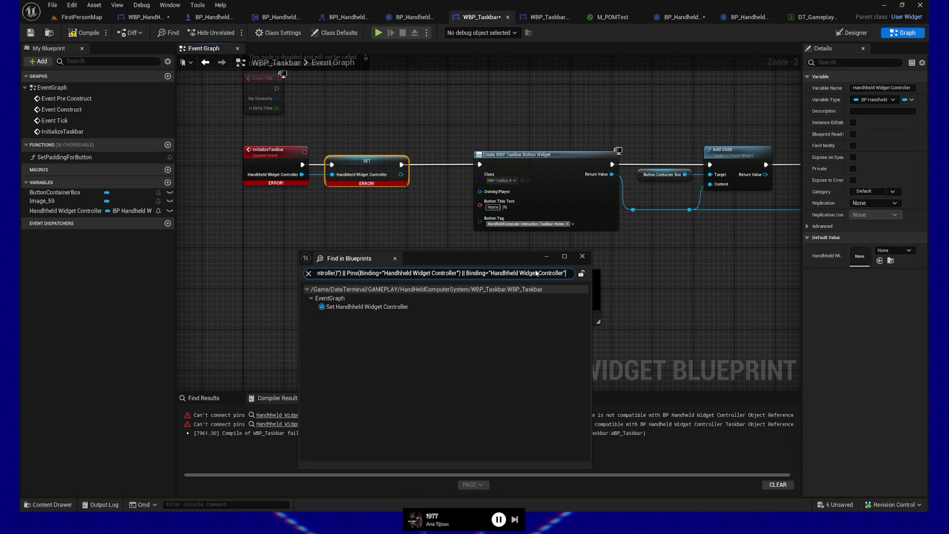
click(582, 257)
click(85, 33)
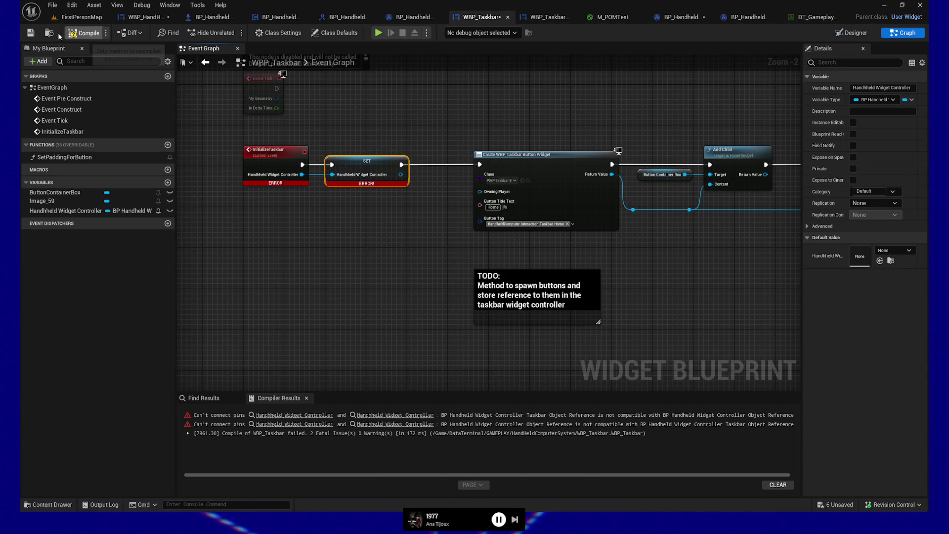
click(30, 35)
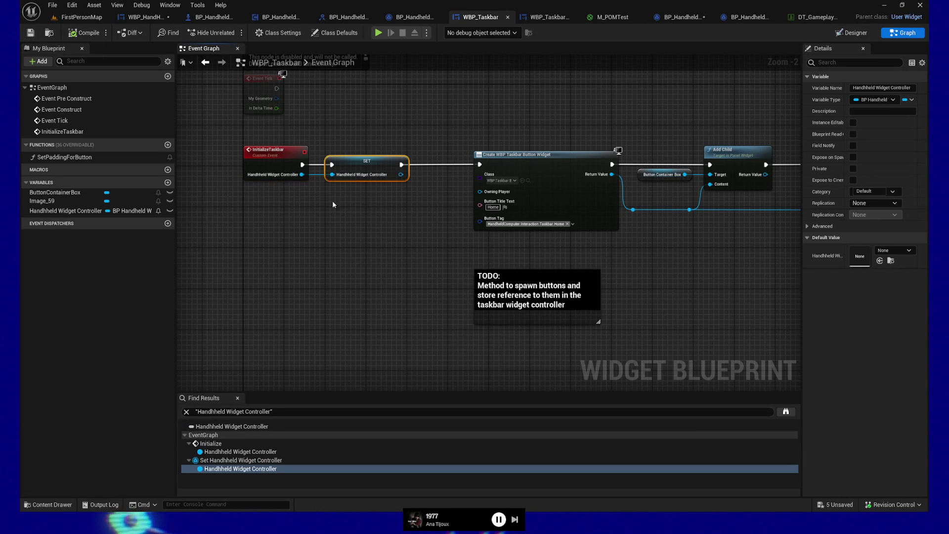
drag(343, 221, 190, 235)
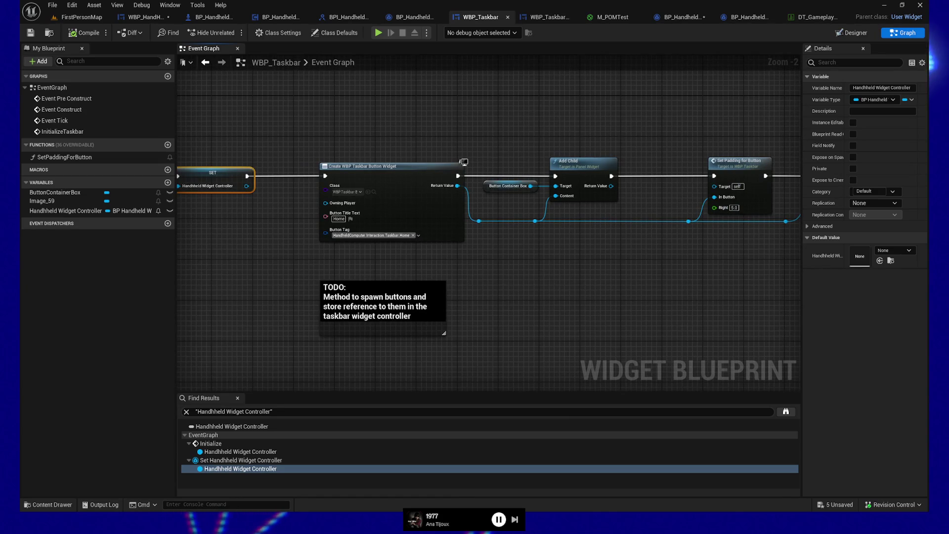
drag(387, 279, 592, 280)
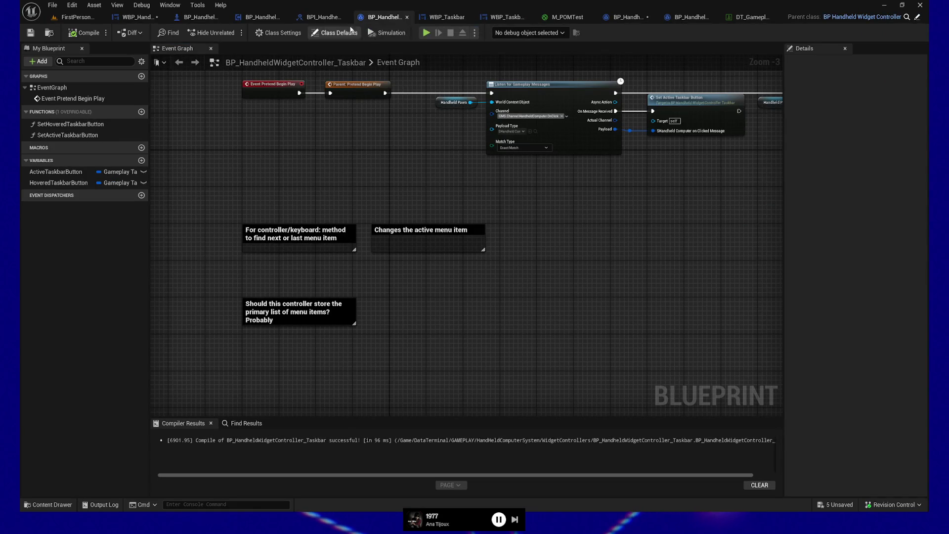
Review the Spawn Commands graph in BP_HandheldCommandController, then close that blueprint
click(324, 17)
click(260, 19)
mouse_move(287, 252)
mouse_down()
mouse_move(307, 269)
mouse_move(305, 279)
mouse_move(444, 293)
mouse_move(561, 283)
mouse_up()
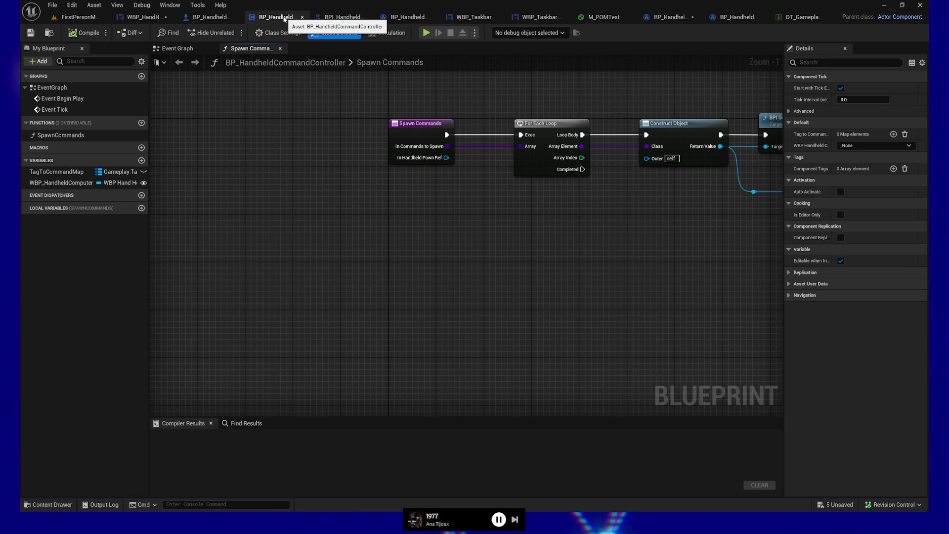
click(302, 17)
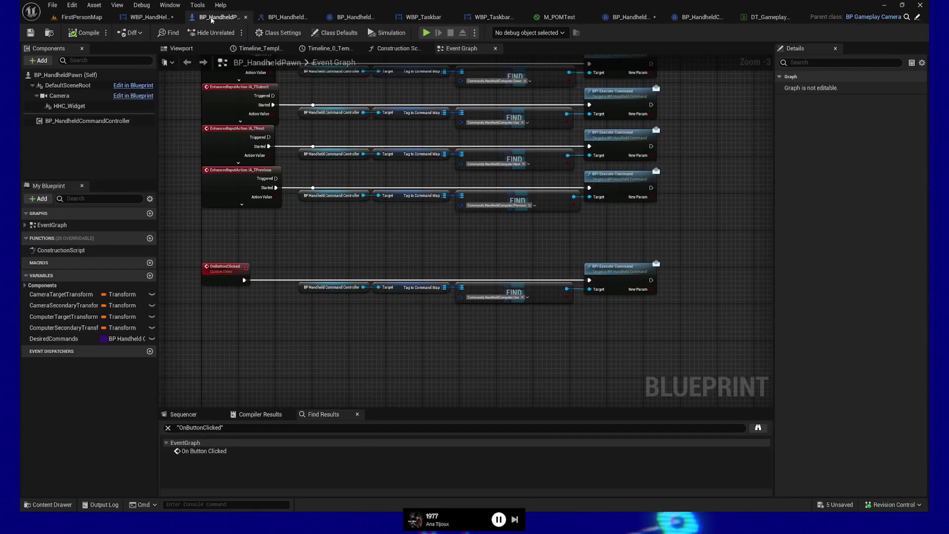
In WBP_HandHeldComputerBase, connect Out Widget Controller to Initialize Taskbar's controller input and compile
click(154, 17)
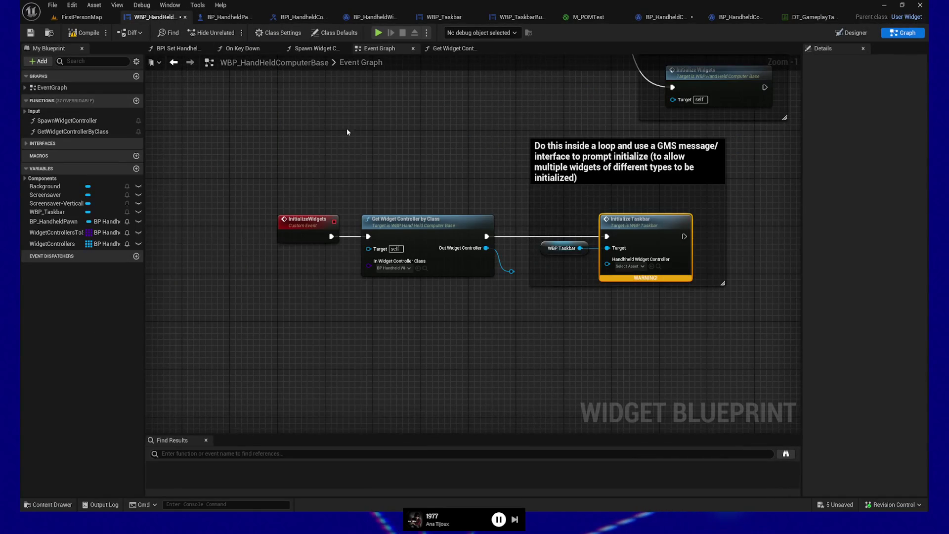
drag(511, 271, 607, 258)
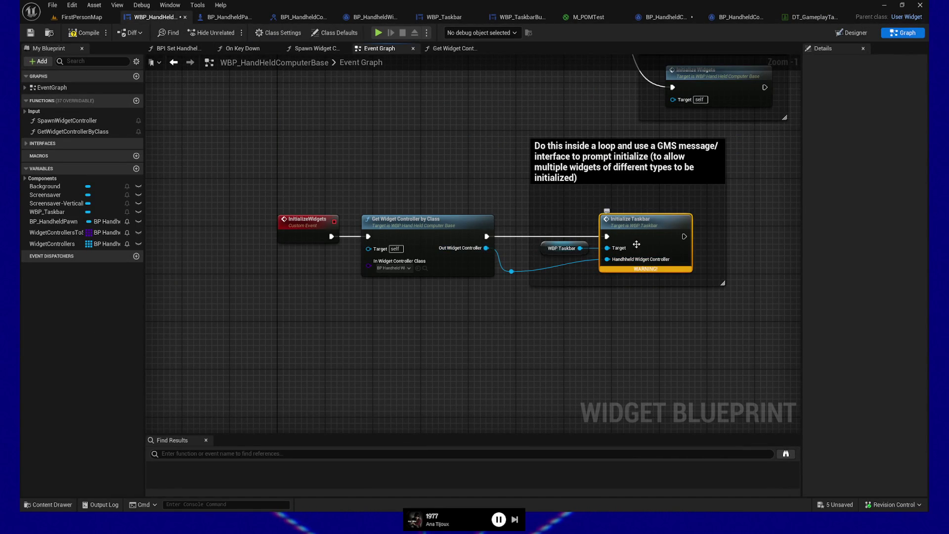
click(93, 36)
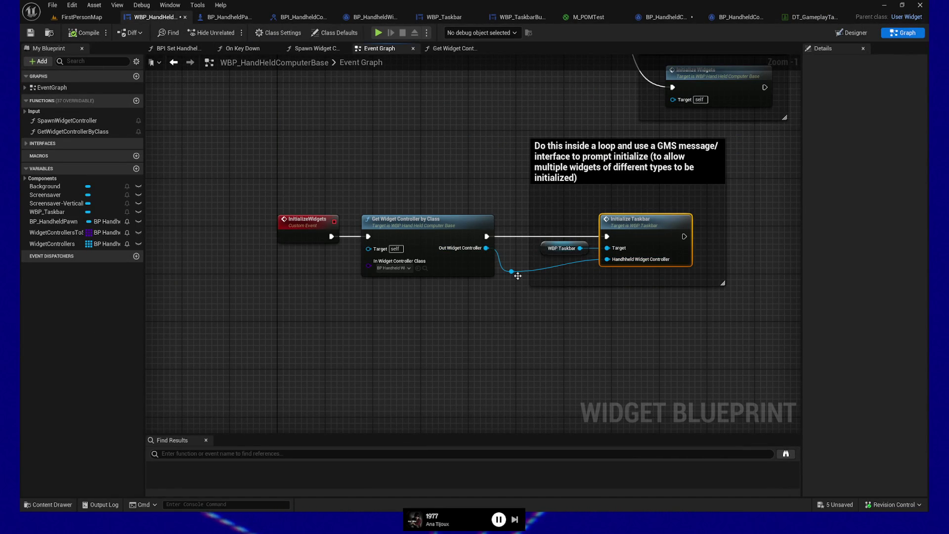
drag(518, 275, 518, 264)
Save WBP_HandHeldComputerBase and return to BP_HandheldWidgetController_Taskbar
key(ctrl+s)
drag(423, 121, 291, 99)
click(30, 33)
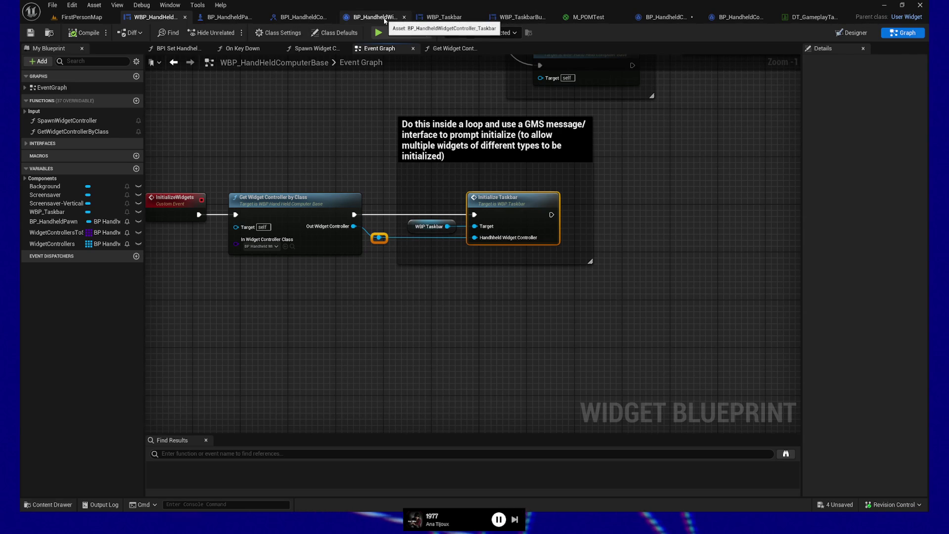
click(376, 16)
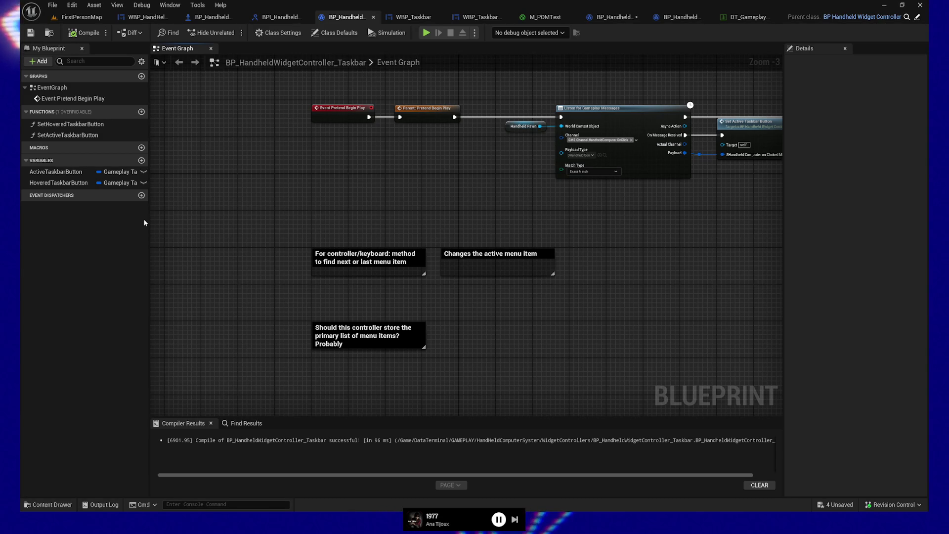
Add a new variable named TaskbarButtons
click(142, 161)
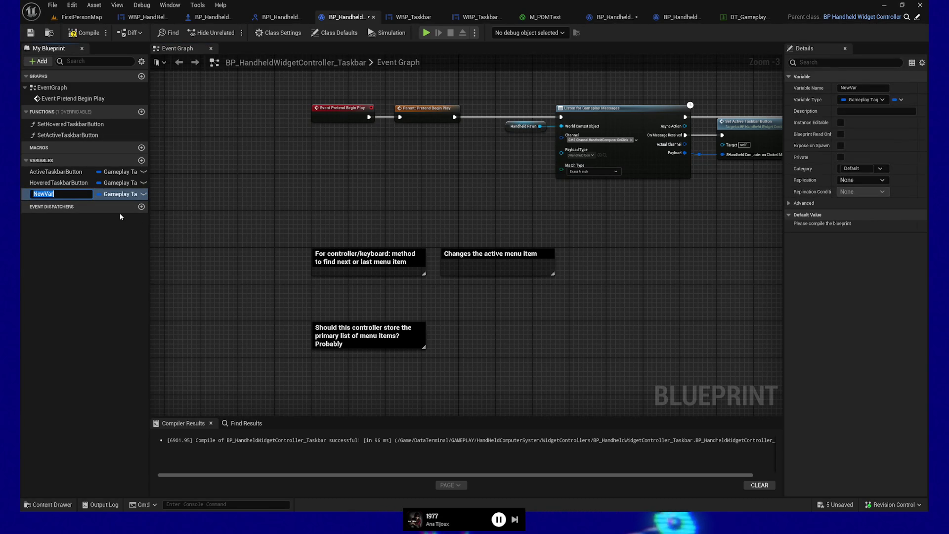
text(Taskbar)
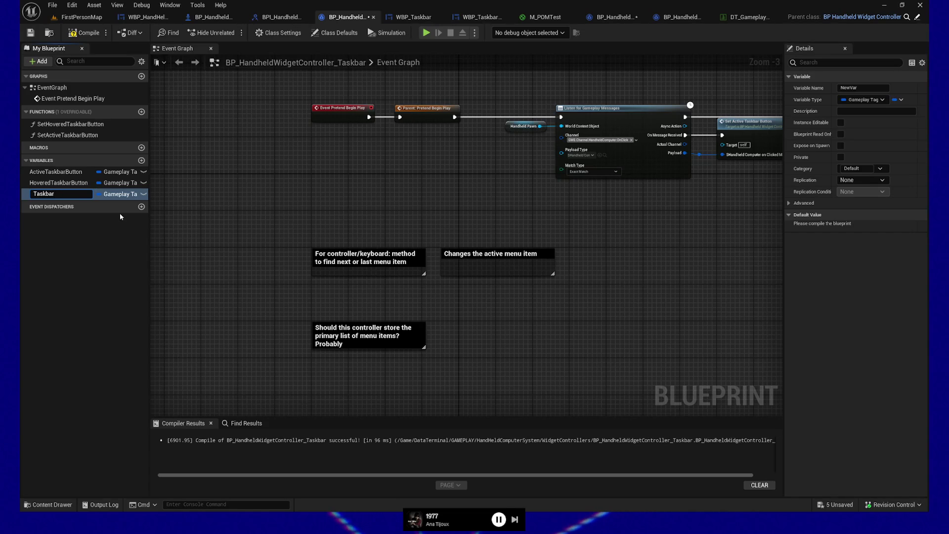
text(Buttons)
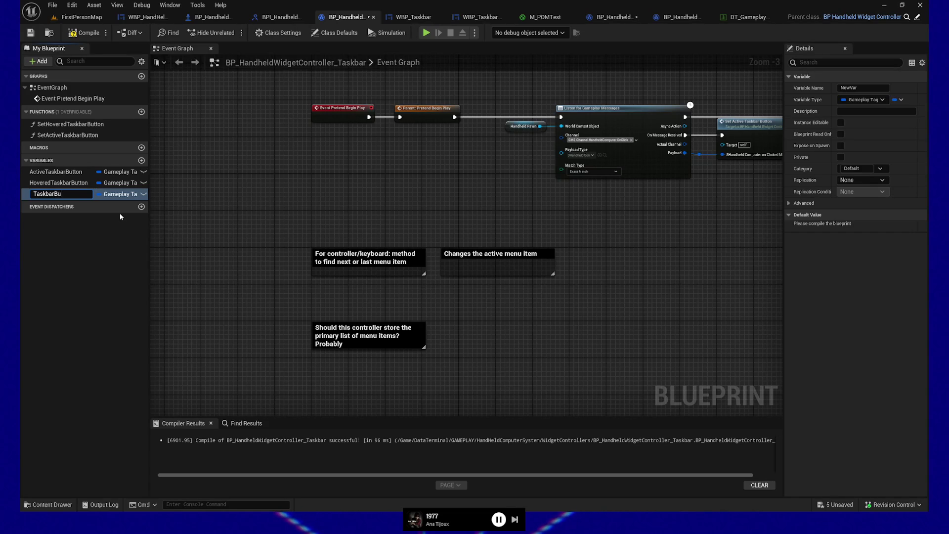
key(Return)
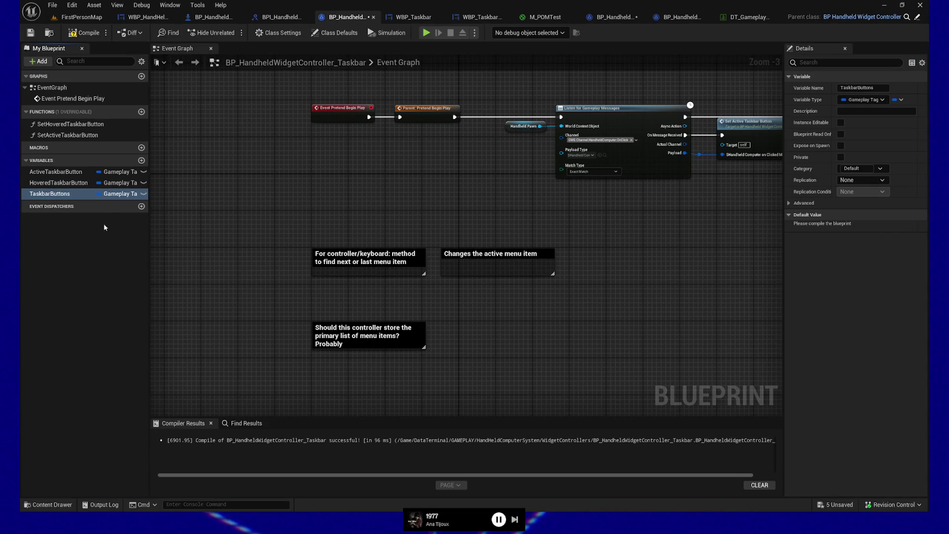
Set TaskbarButtons' type to WBP Taskbar Button object reference
click(119, 194)
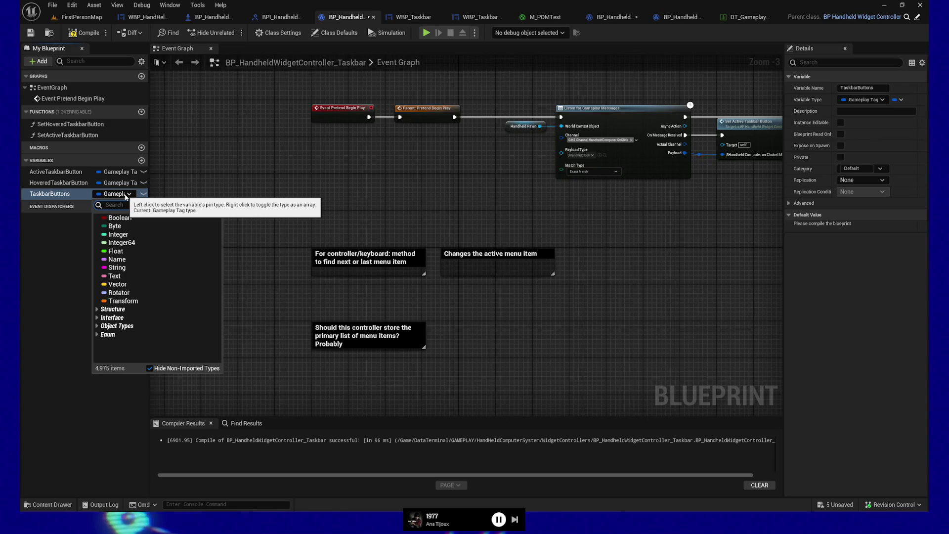
text(bbp)
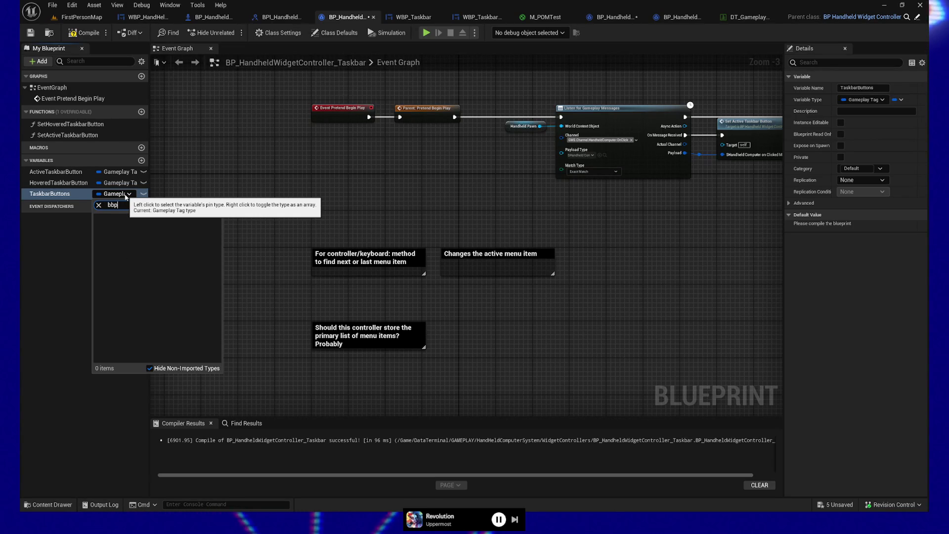
key(Left)
key(BackSpace)
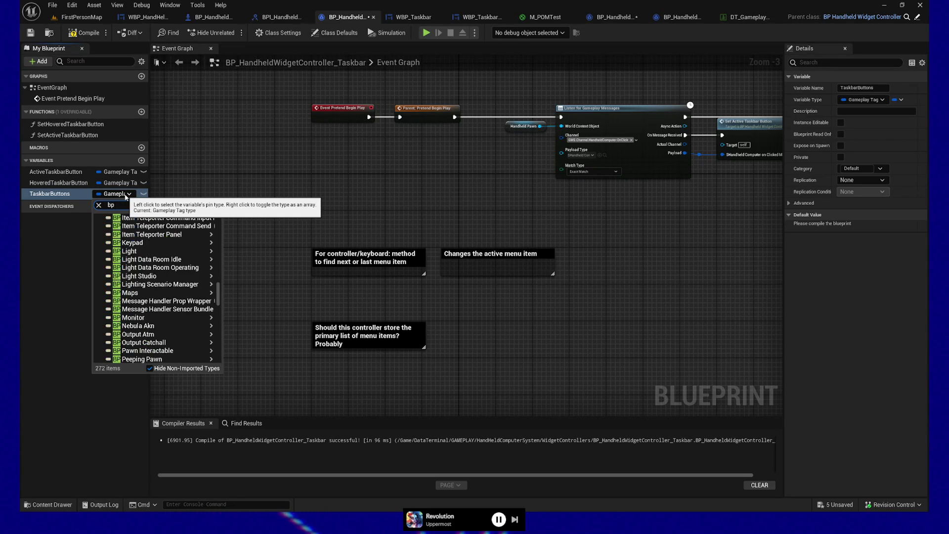
text(_)
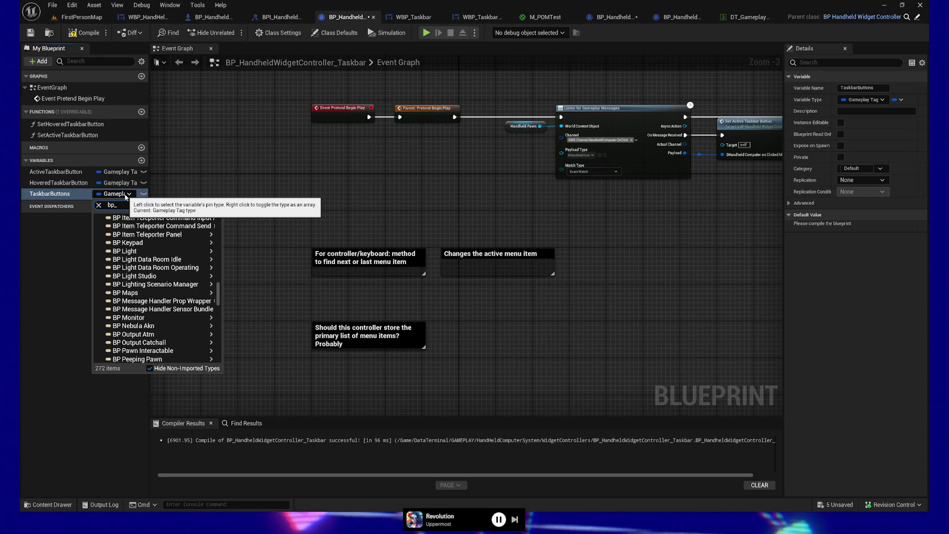
text(butt)
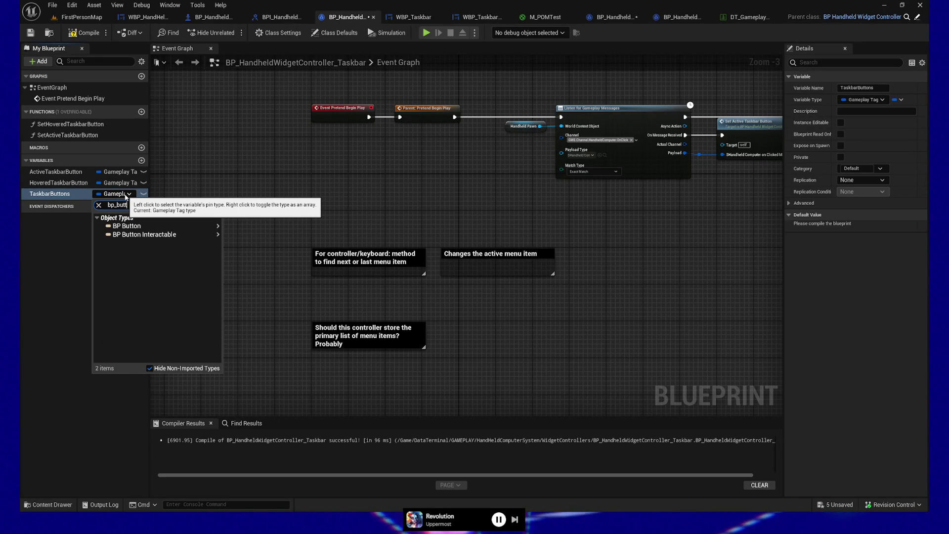
key(BackSpace)
key(BackSpace)
key(BackSpace)
key(BackSpace)
text(task)
mouse_move(141, 235)
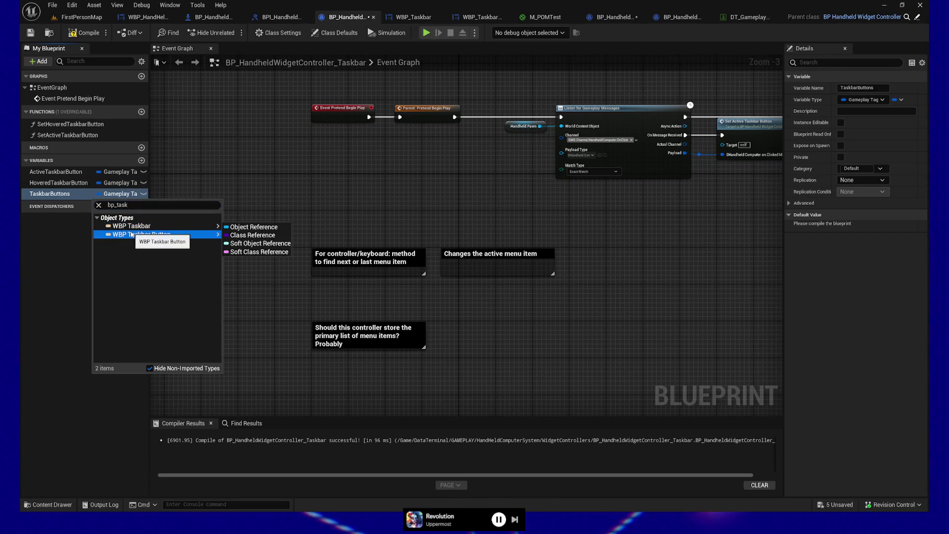
click(253, 235)
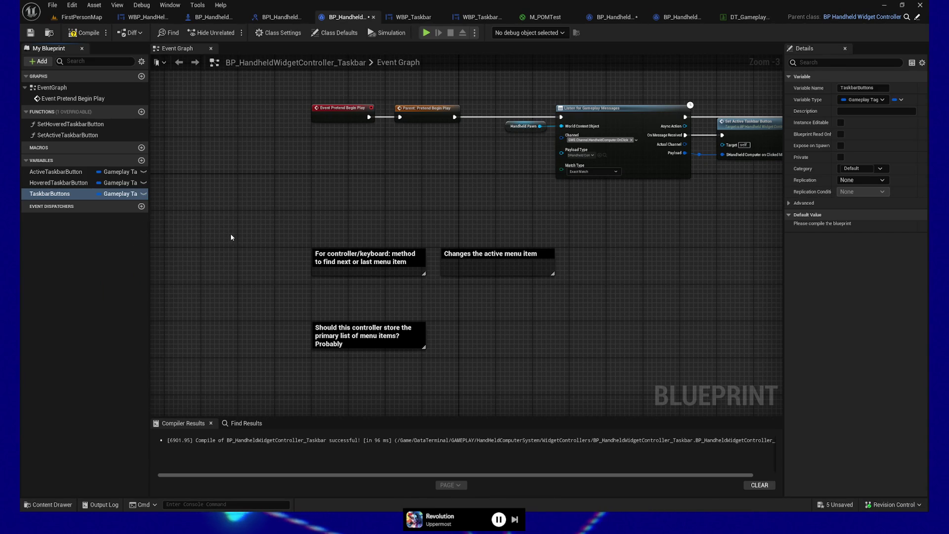
Make TaskbarButtons an array and compile the blueprint
right_click(99, 194)
click(84, 34)
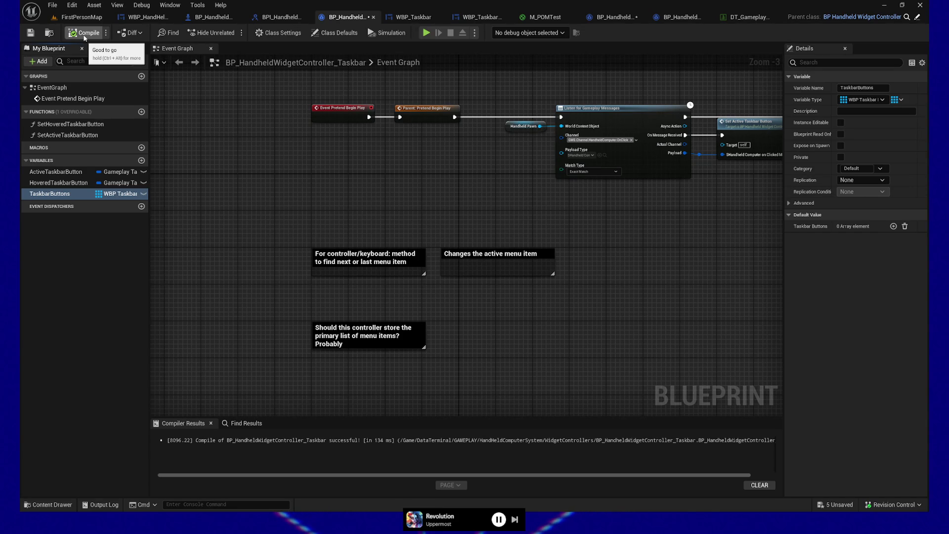
drag(448, 171, 309, 247)
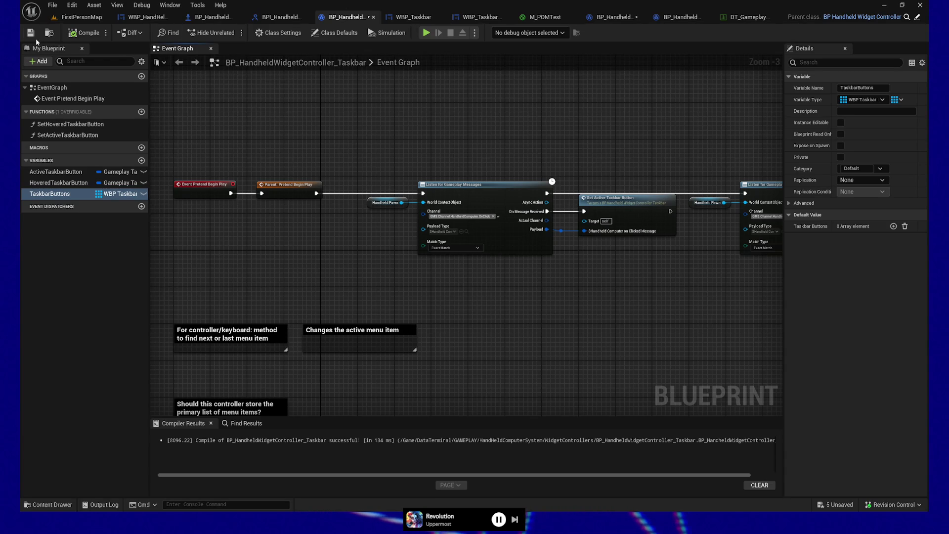
Show the Class Options of BP_HandheldWidgetController_Taskbar in the Details panel
mouse_move(372, 145)
mouse_down()
mouse_move(291, 140)
mouse_move(366, 148)
mouse_move(309, 154)
mouse_move(375, 158)
mouse_move(445, 133)
mouse_up()
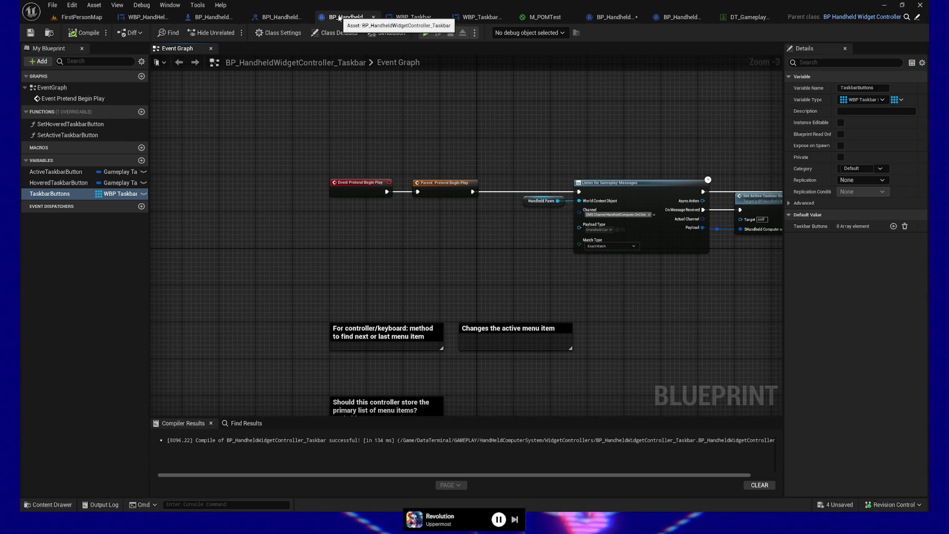
drag(396, 235, 341, 123)
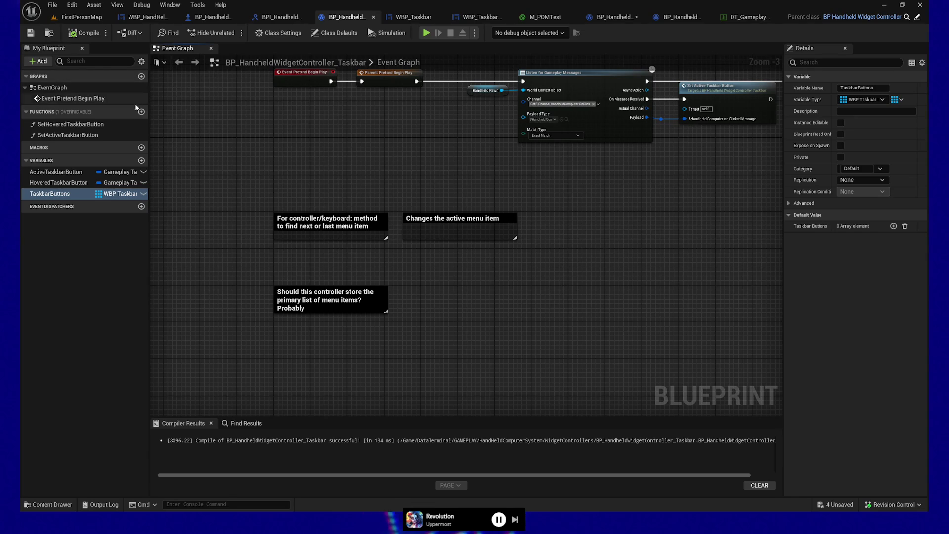
click(283, 35)
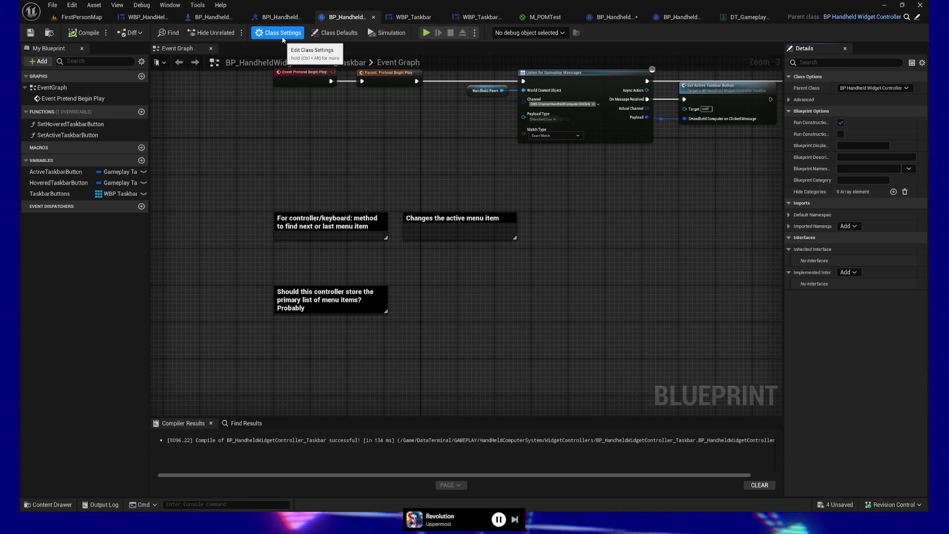
Save the blueprint and open the Content Drawer on DataTerminal/_Content/UI
click(31, 33)
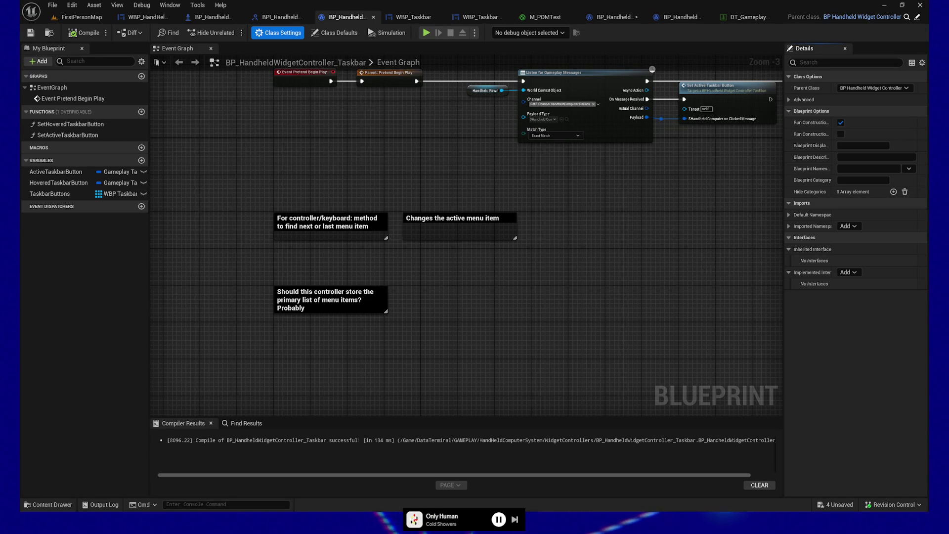
drag(462, 293, 458, 341)
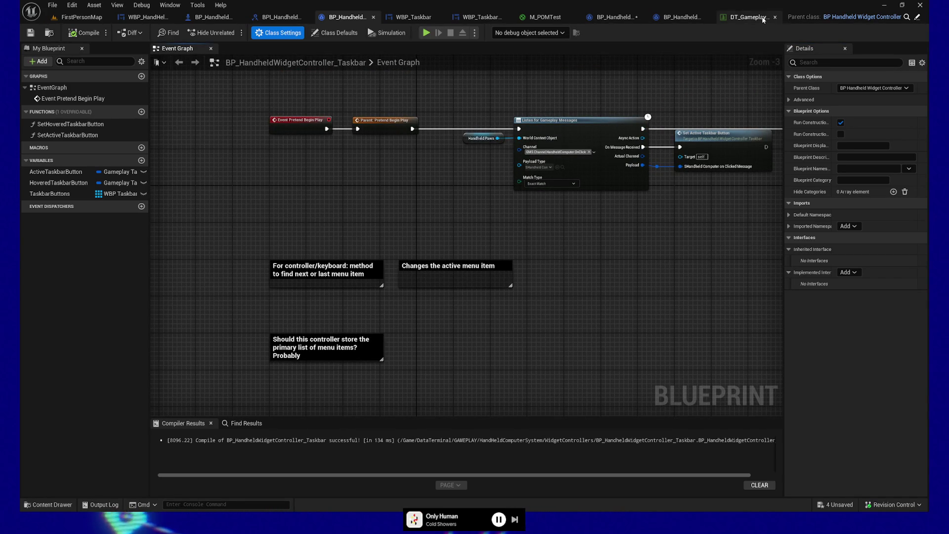
click(51, 505)
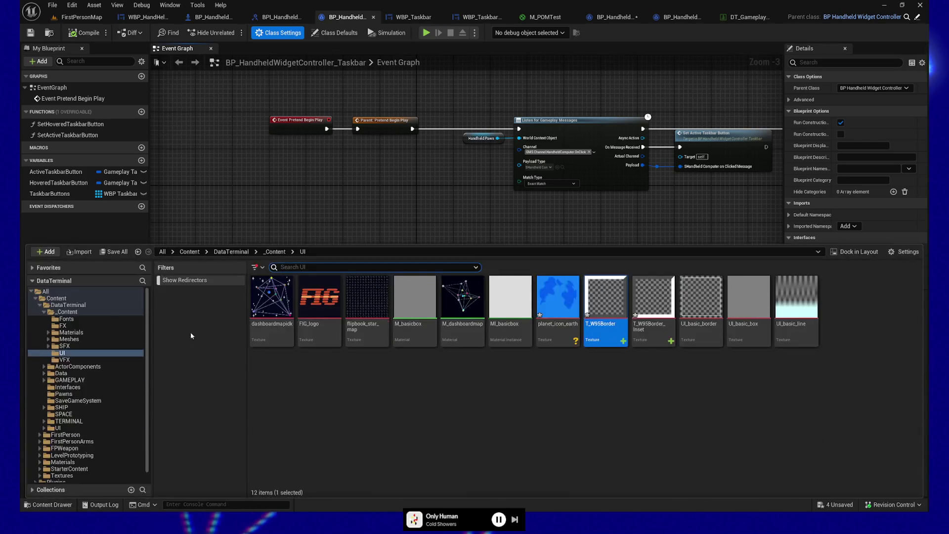
Show the Interfaces folder's 45 Blueprint Interfaces and bring up the create-asset menu in empty grid space
click(70, 386)
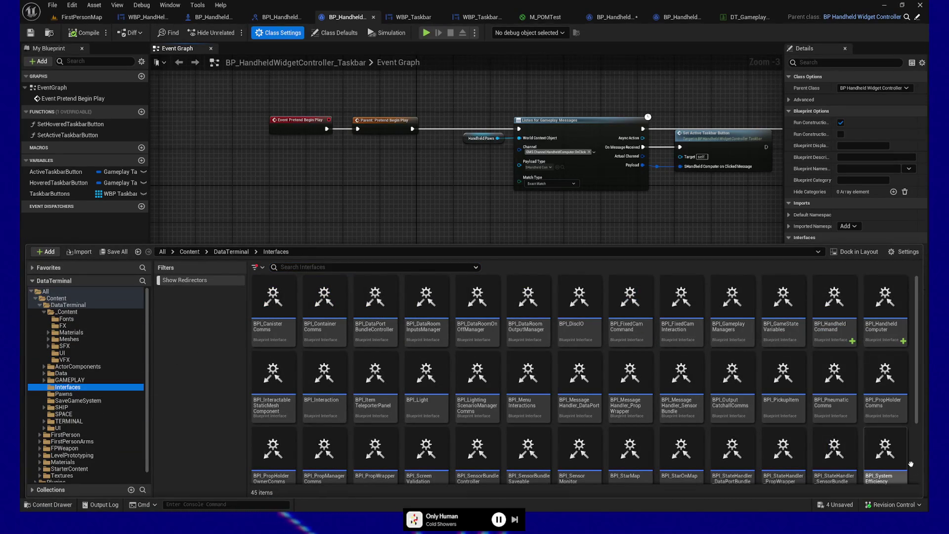
right_click(911, 464)
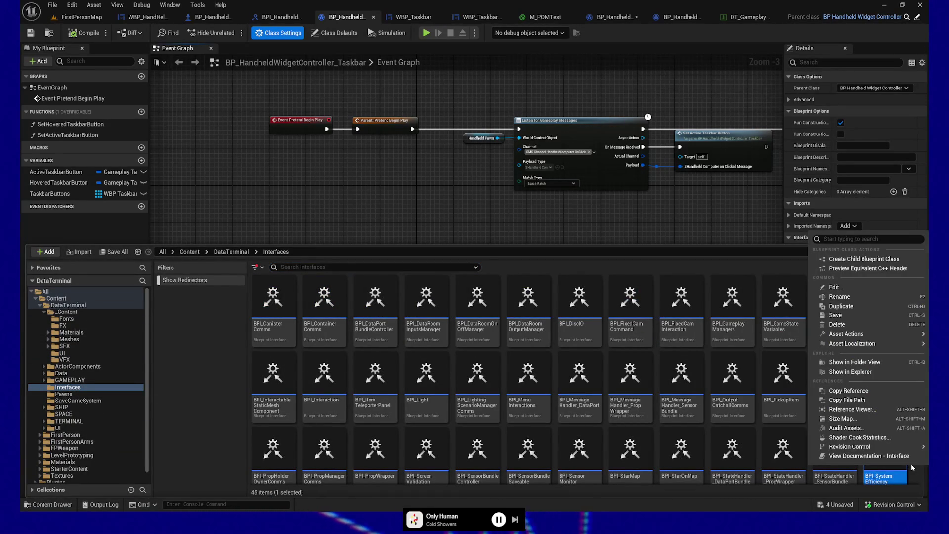
scroll(912, 463, down, 3)
right_click(719, 461)
Search 'interface' in the create menu and add a Blueprint Interface asset
text(interface)
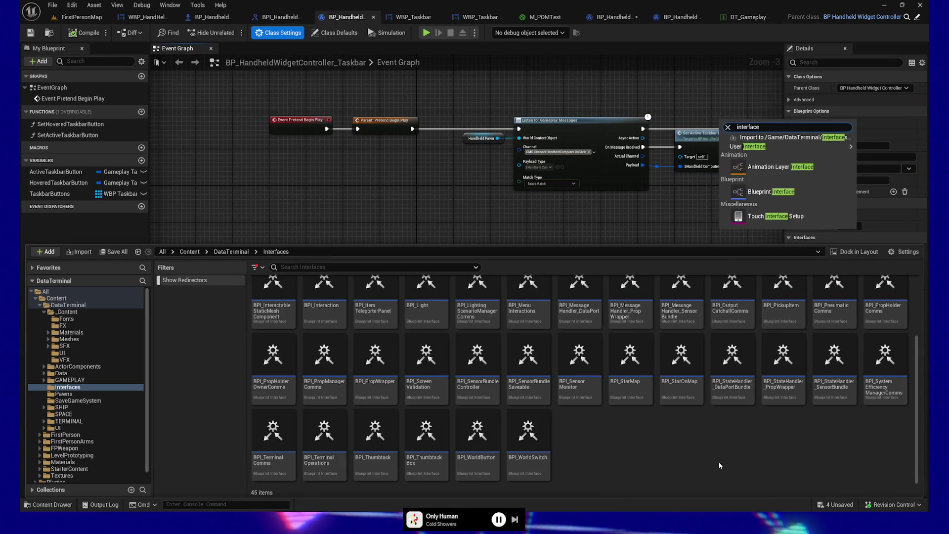
click(771, 196)
text(BPI_)
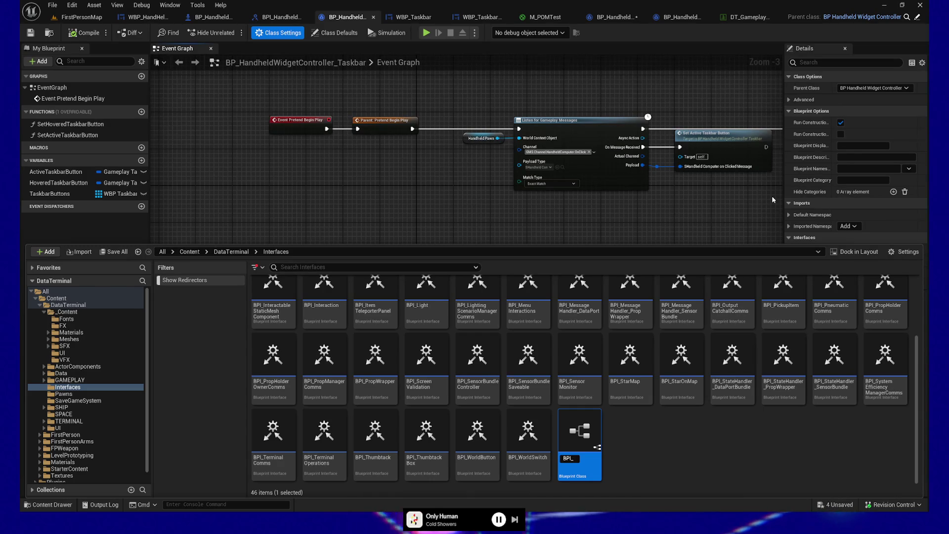
Name the new interface BPI_TaskbarController and open it for editing
text(TaskbarCo)
text(ntrol)
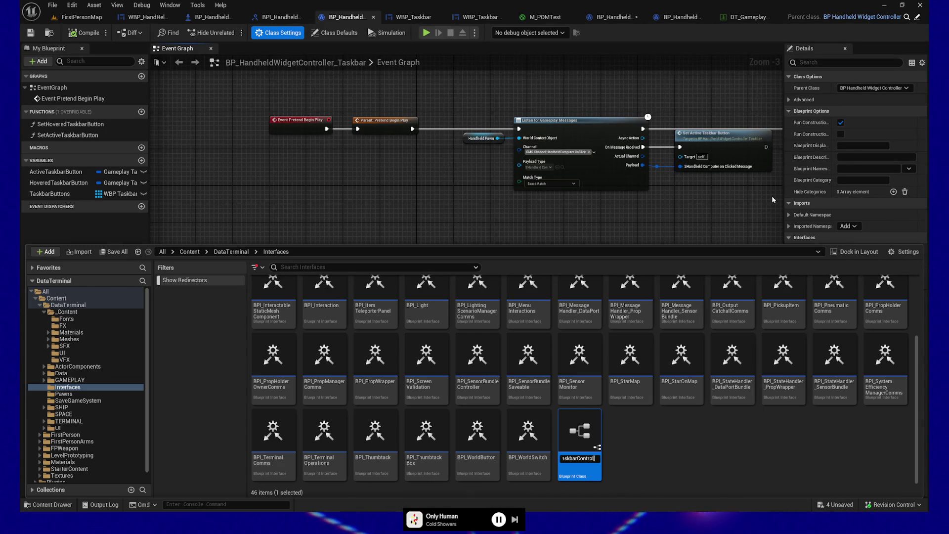
key(Home)
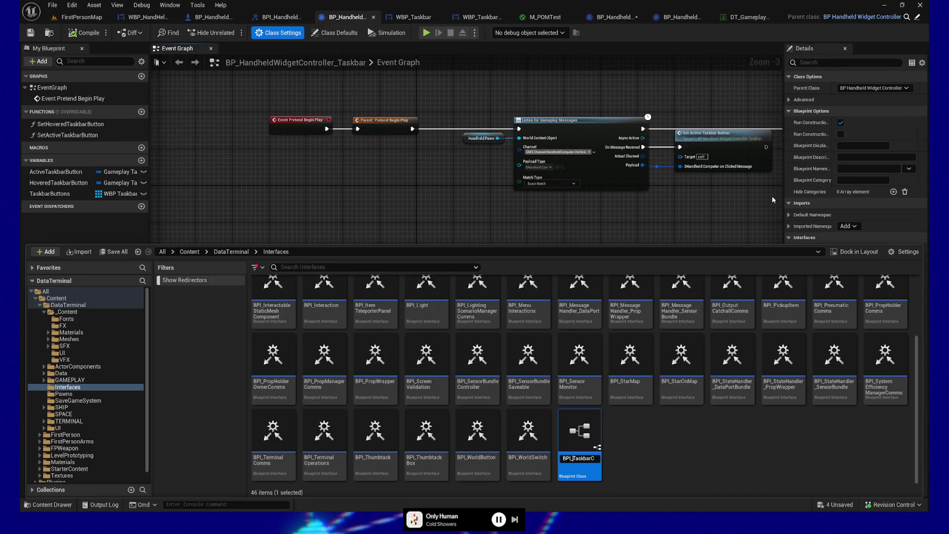
key(Return)
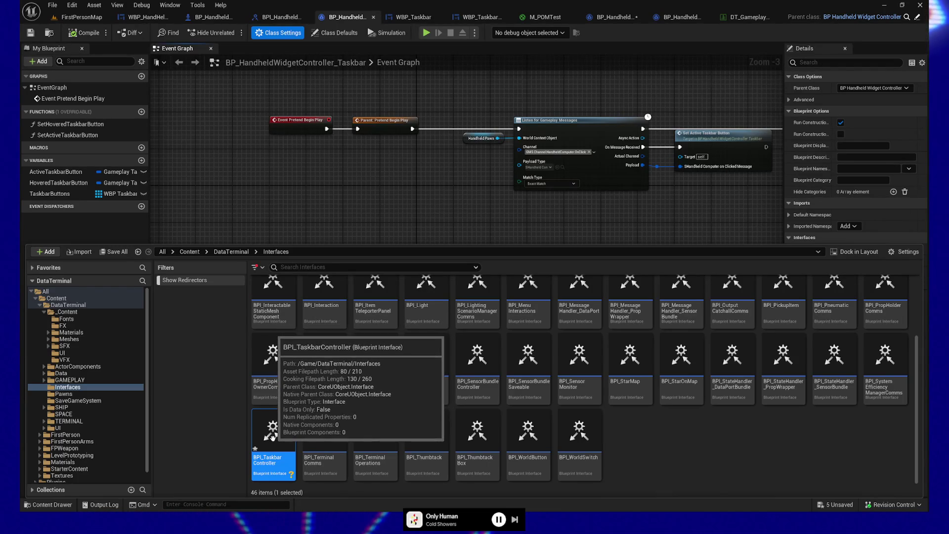
double_click(271, 429)
text(BPI_GetTaskbarButt)
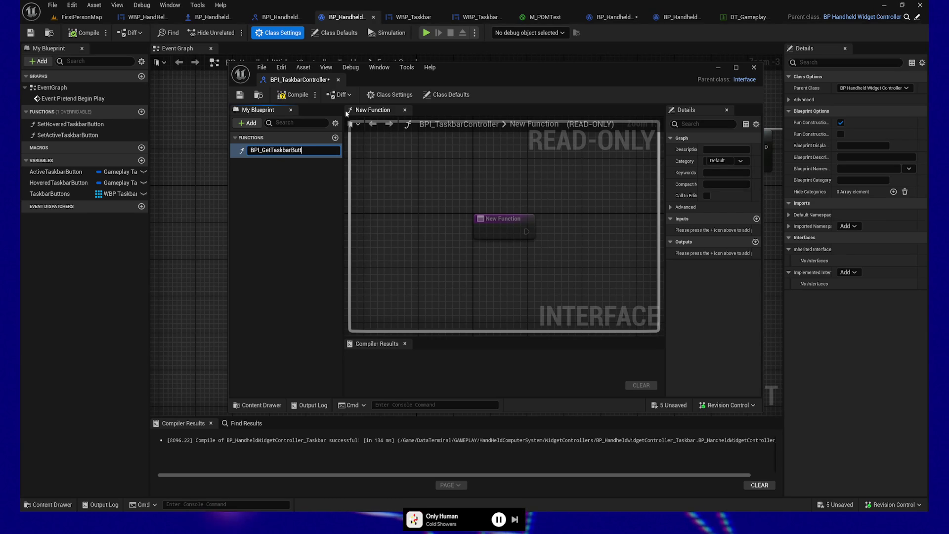
Name the first function BPI_GetTaskbarButtons and add a second function, BPI_SetTaskbarButtons
text(ons)
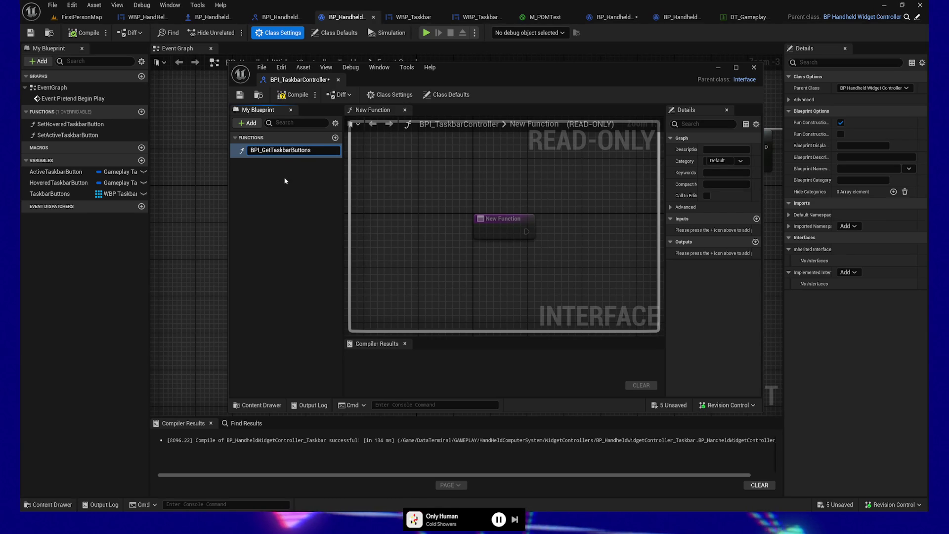
key(Return)
click(336, 137)
text(BPI_SetTas)
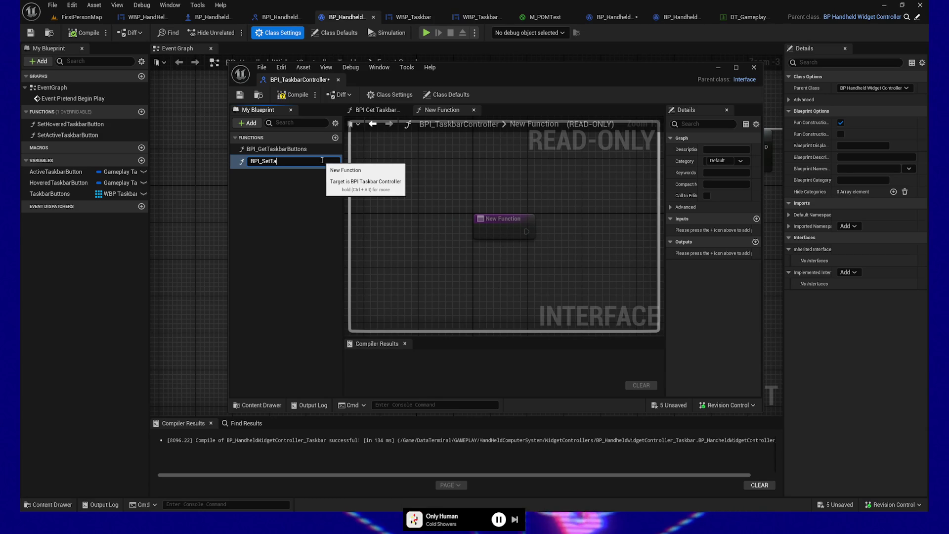
text(kbarButtons)
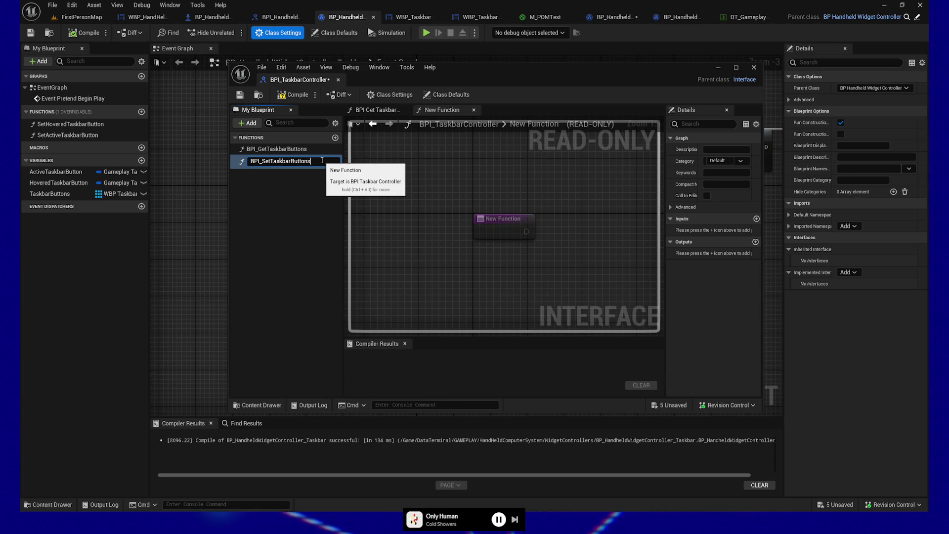
key(Return)
Compile and save the interface, then add an input to BPI_SetTaskbarButtons
click(292, 94)
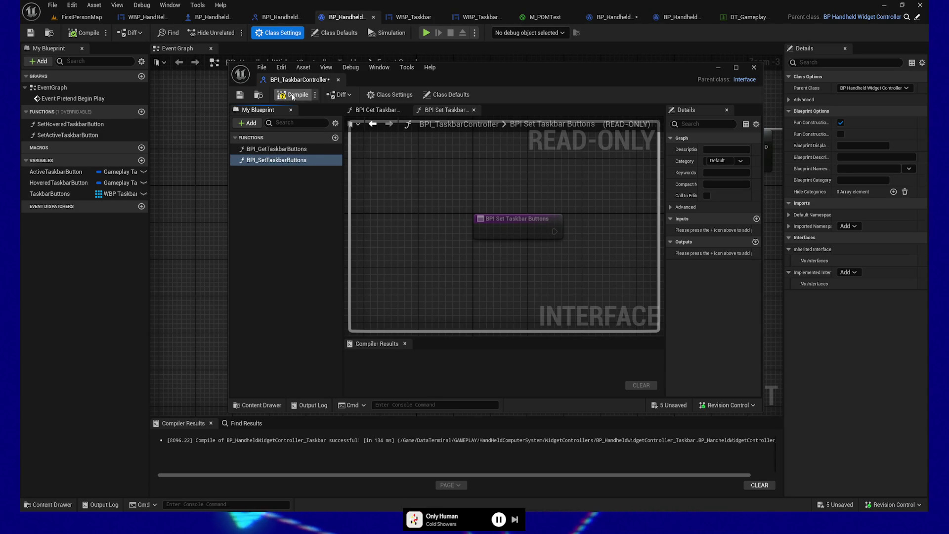
click(240, 95)
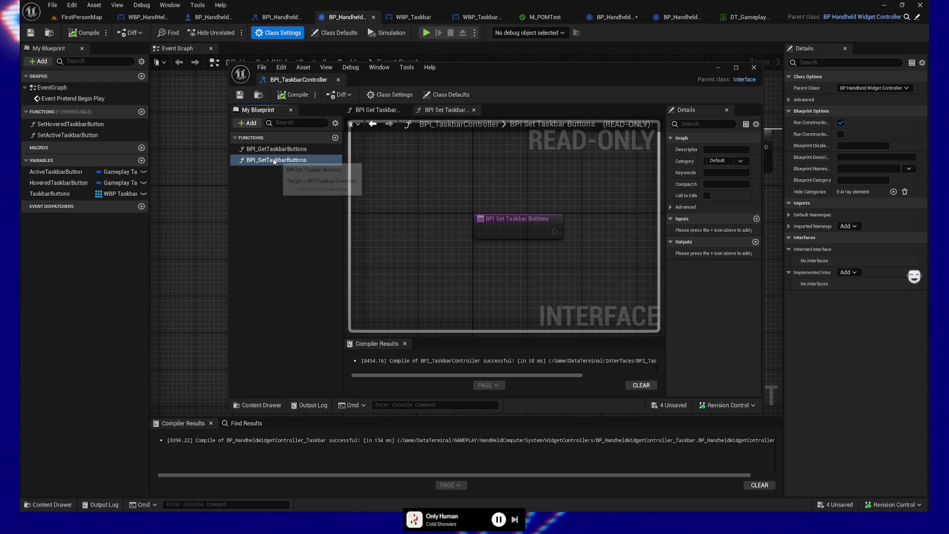
click(756, 218)
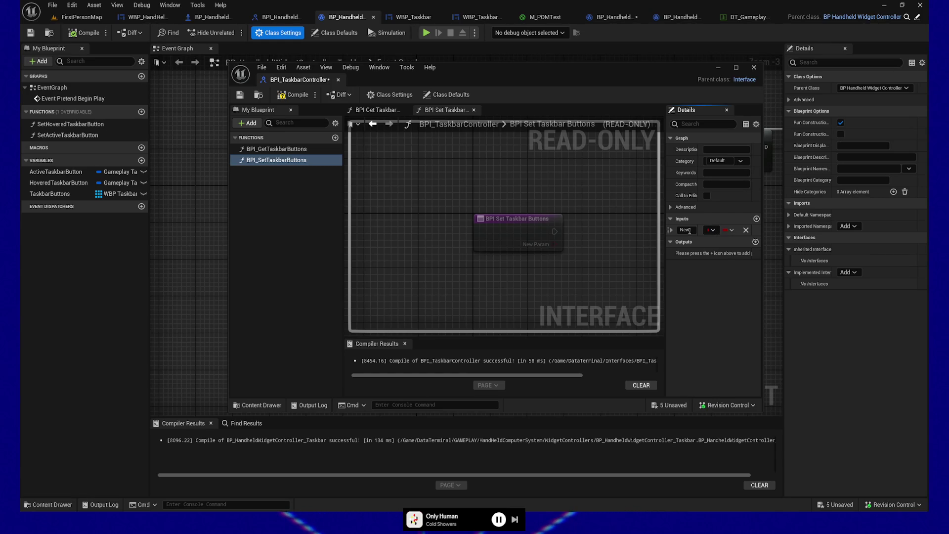
Make the input an array of WBP Taskbar Button object references named InTaskbarButtons
click(712, 230)
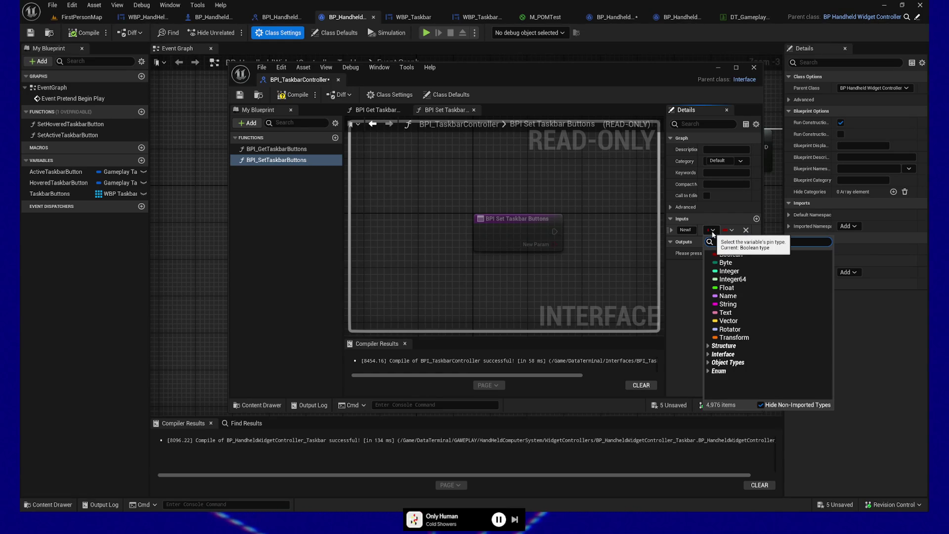
text(wbp)
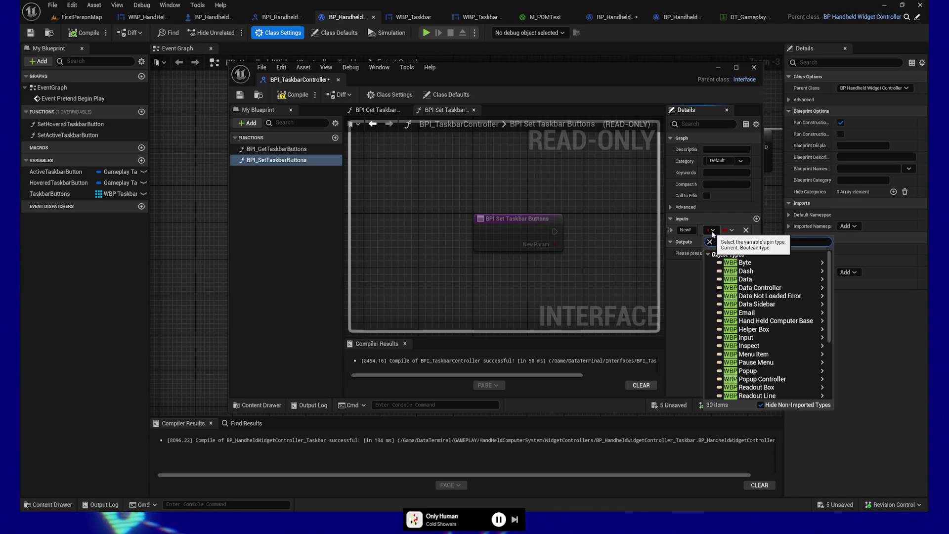
text(_taskb)
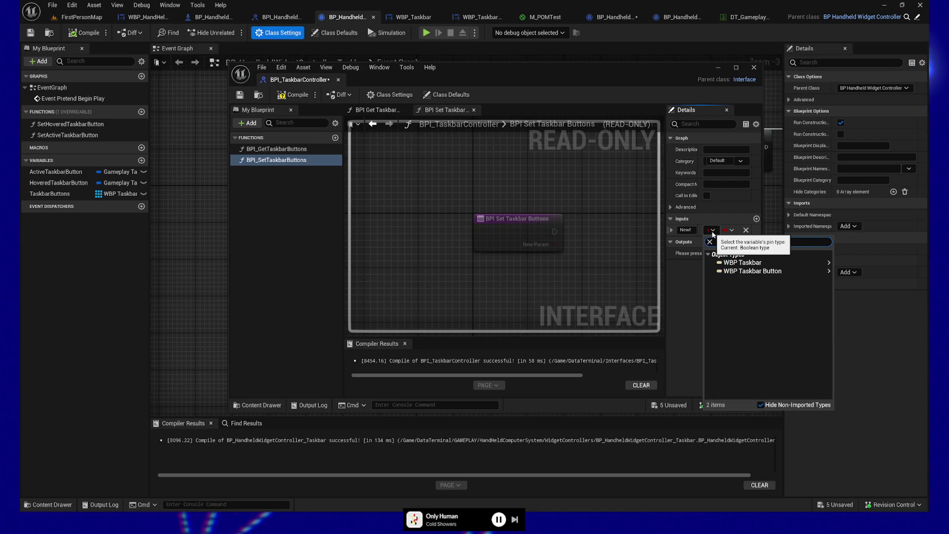
mouse_move(749, 276)
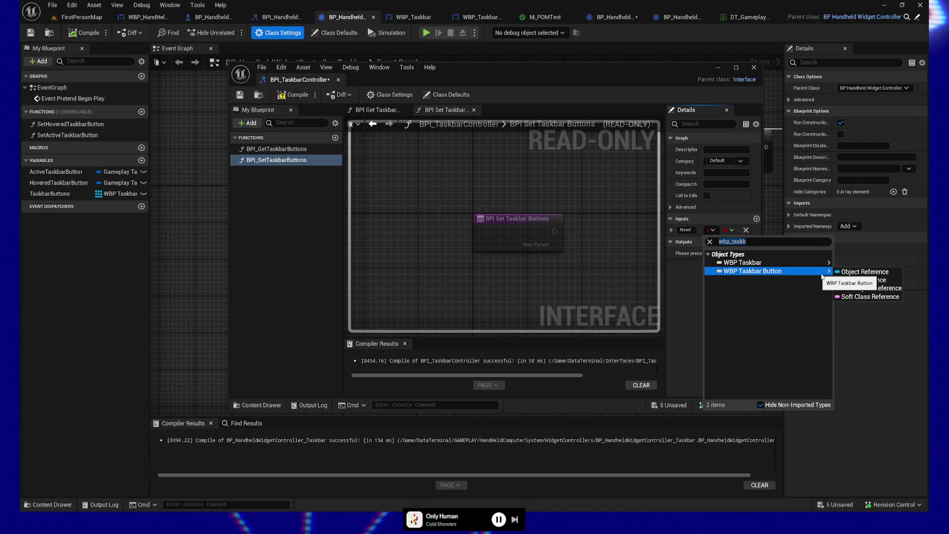
click(850, 270)
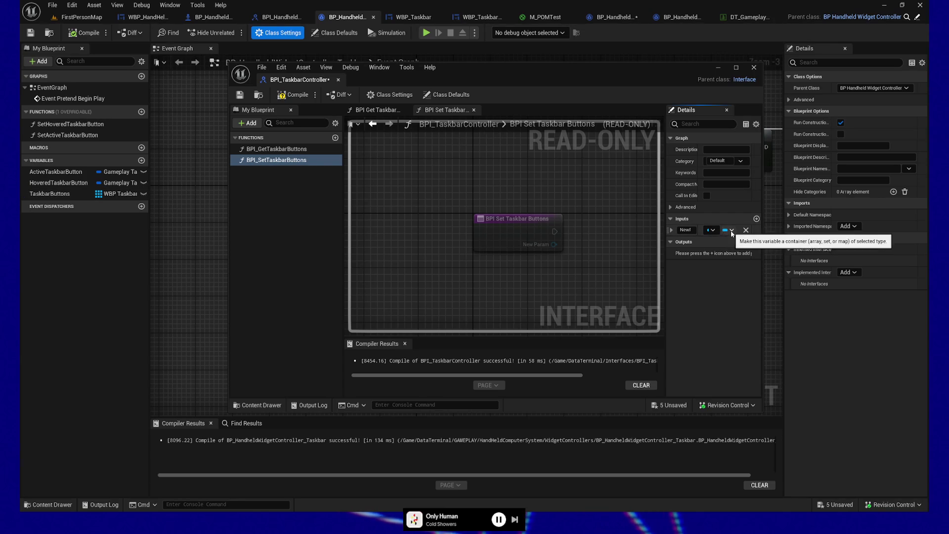
click(710, 230)
click(720, 255)
text(U)
key(BackSpace)
text(In)
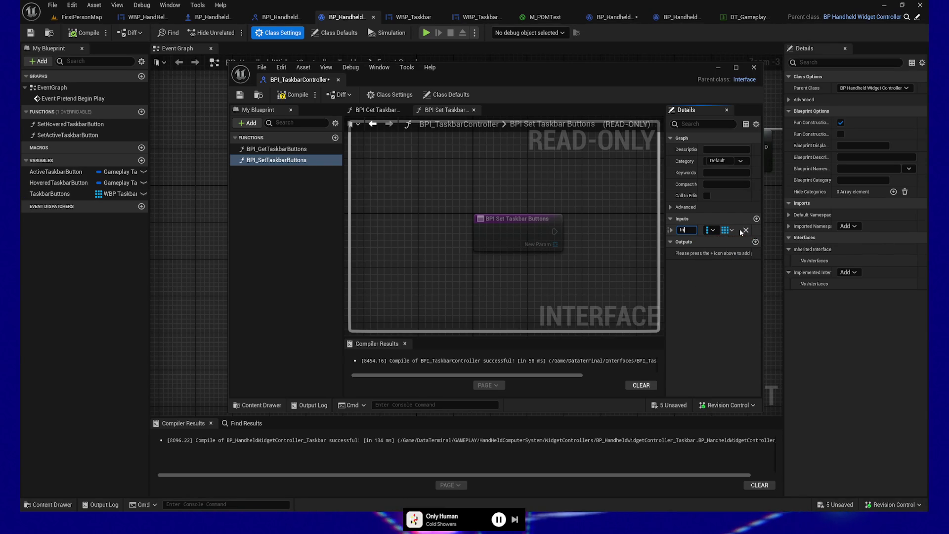
text(tarButtons)
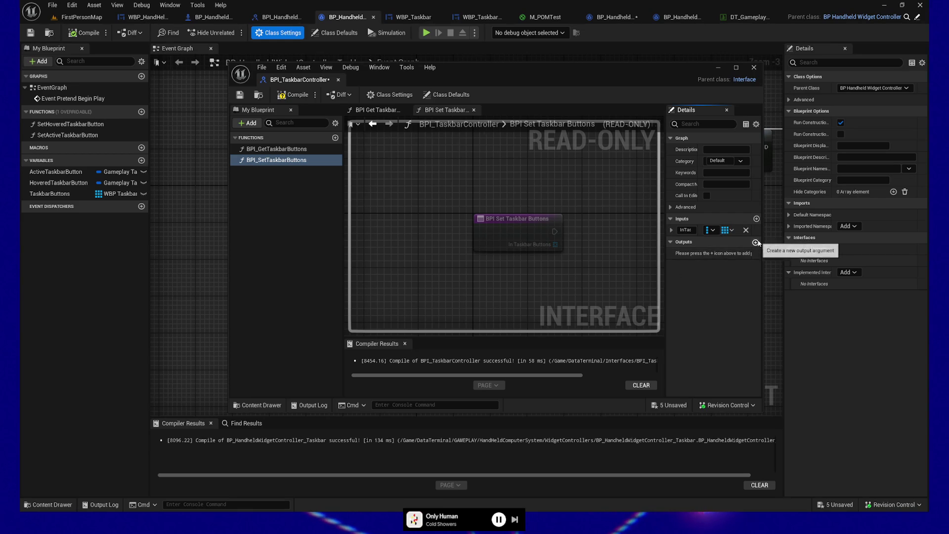
Add a single-value Boolean output to BPI_SetTaskbarButtons and save the interface
click(755, 242)
click(710, 253)
click(730, 277)
click(725, 253)
click(731, 271)
click(725, 253)
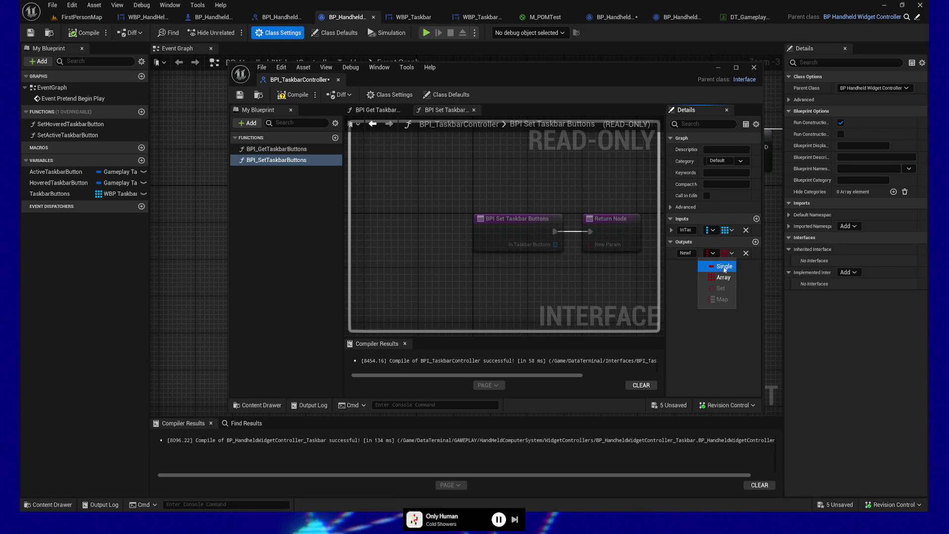
click(712, 262)
click(240, 95)
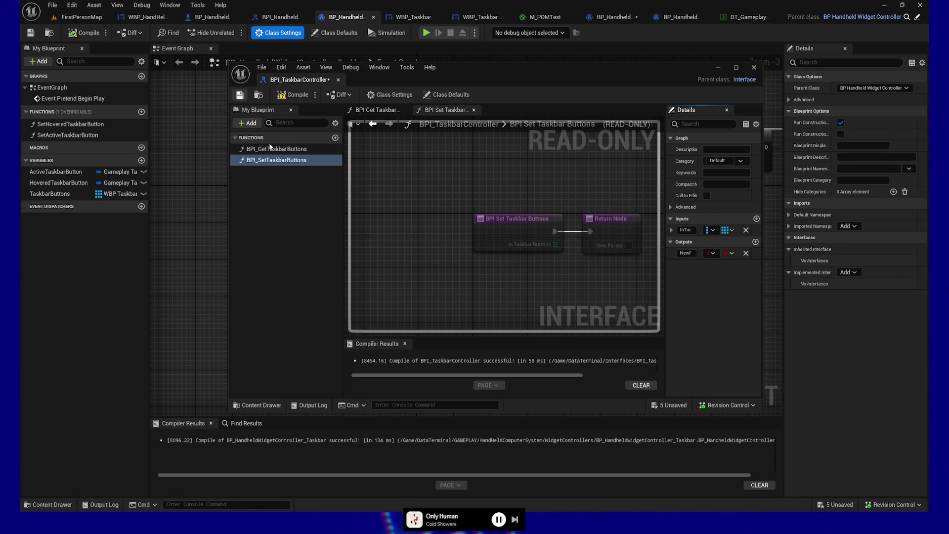
Give BPI_GetTaskbarButtons an array output of WBP Taskbar Button object references, then save and compile
click(276, 148)
click(755, 242)
click(712, 253)
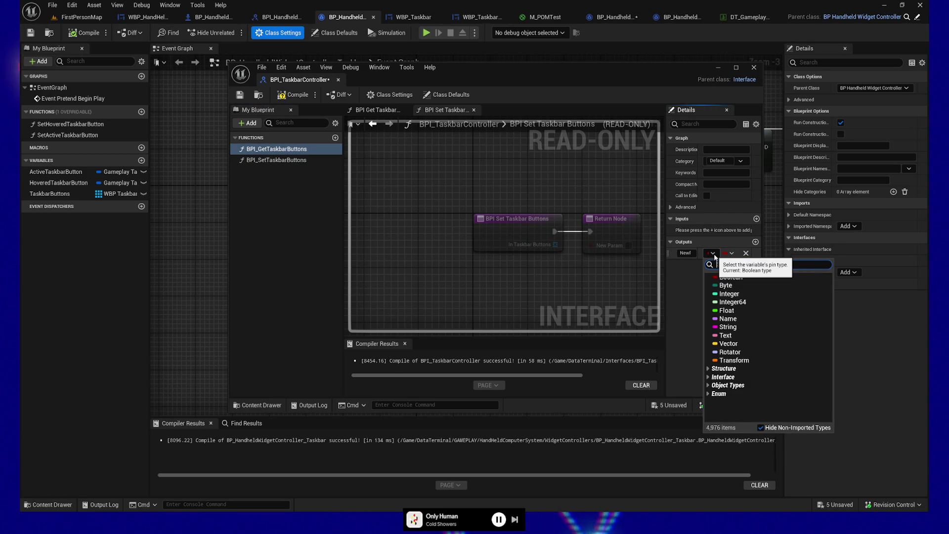
text(taskbar)
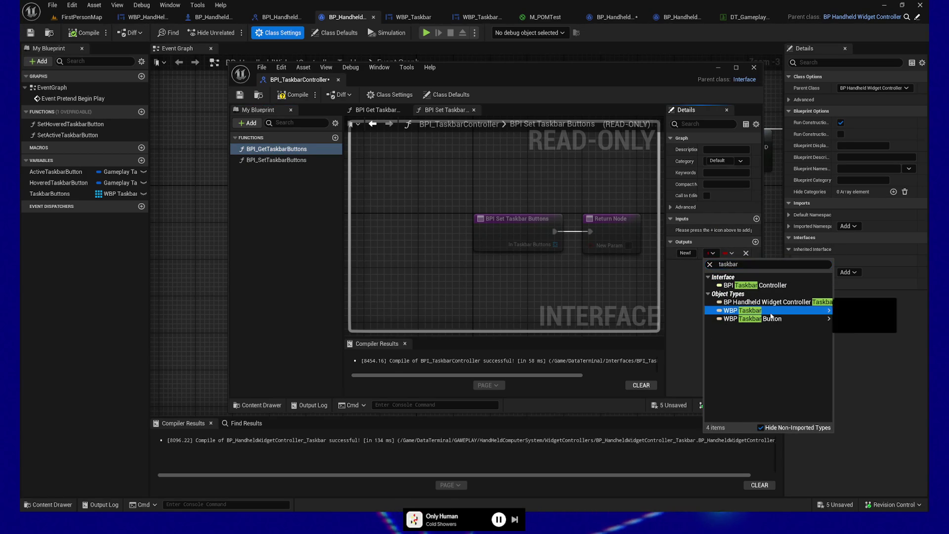
mouse_move(768, 320)
click(837, 319)
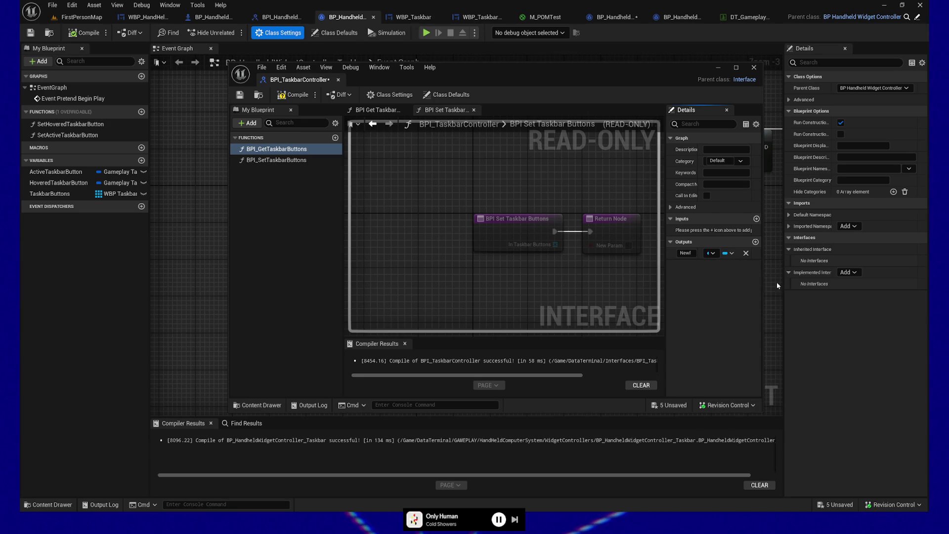
click(723, 255)
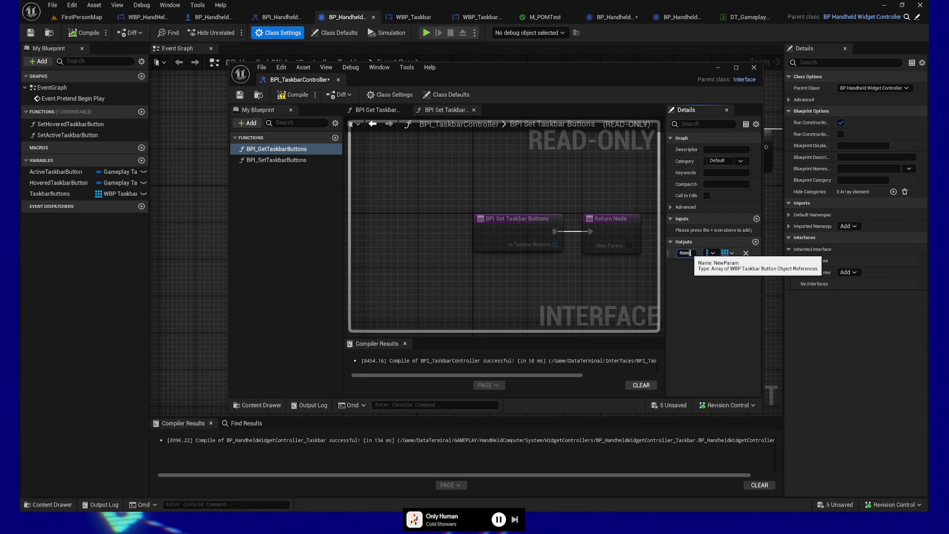
key(Return)
click(240, 94)
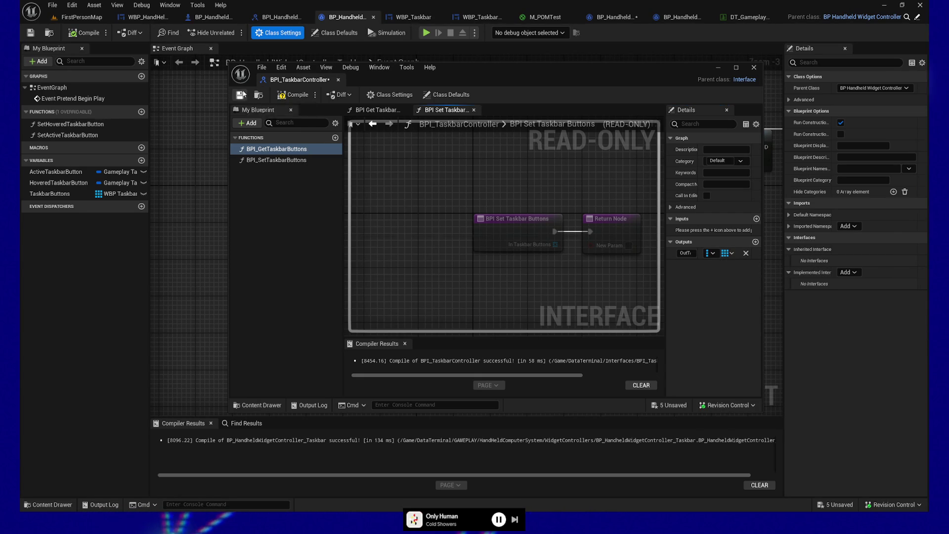
click(299, 95)
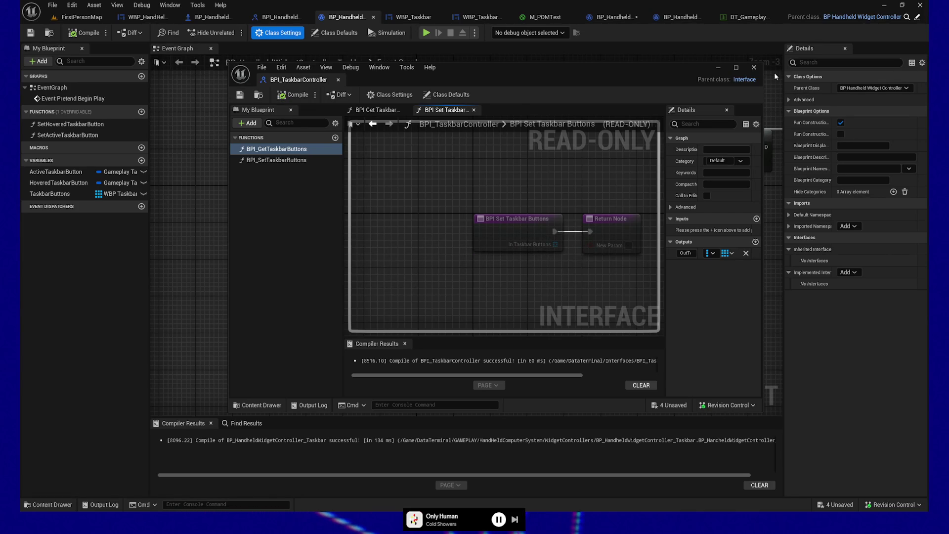
click(753, 67)
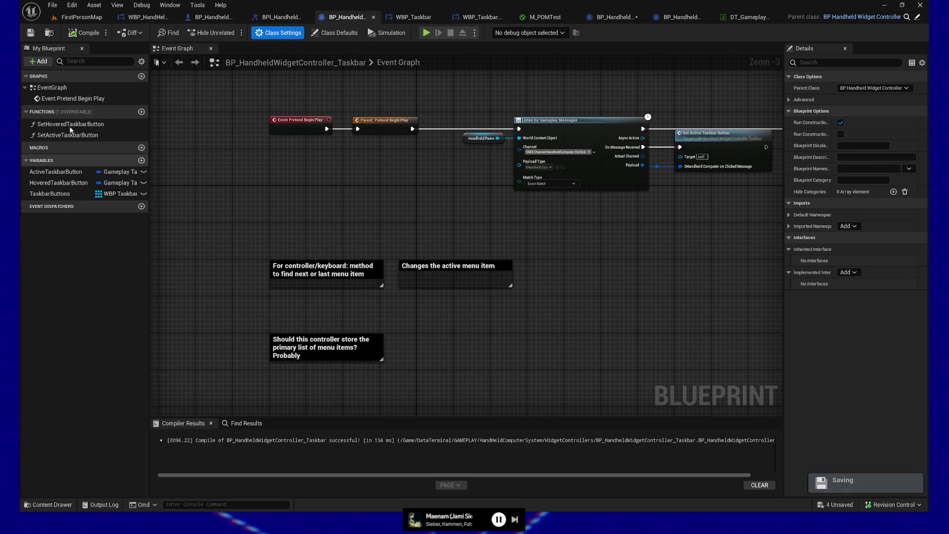
Make BP_HandheldWidgetController_Taskbar implement BPI_TaskbarController, then compile and save it
drag(546, 287, 296, 336)
mouse_move(546, 286)
mouse_down()
mouse_move(641, 268)
mouse_move(643, 243)
mouse_up()
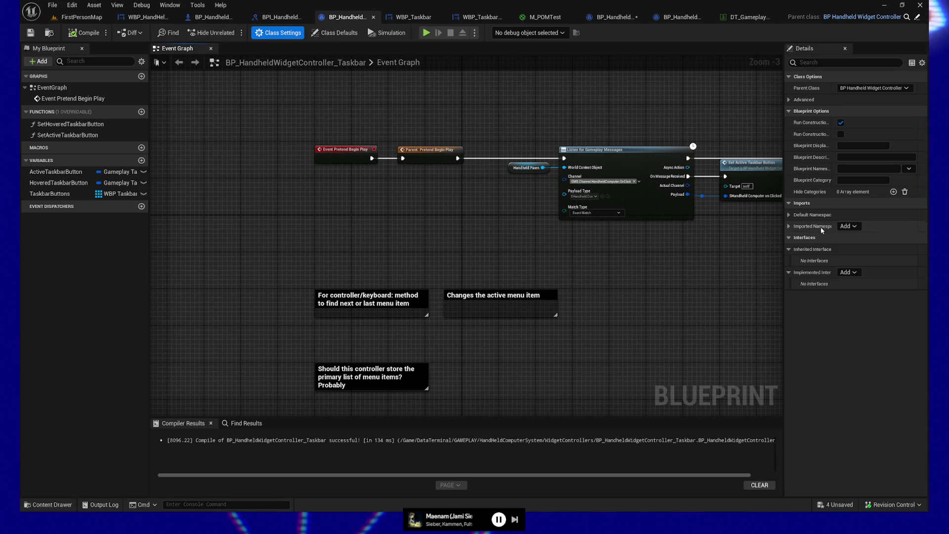
click(855, 272)
text(taskba)
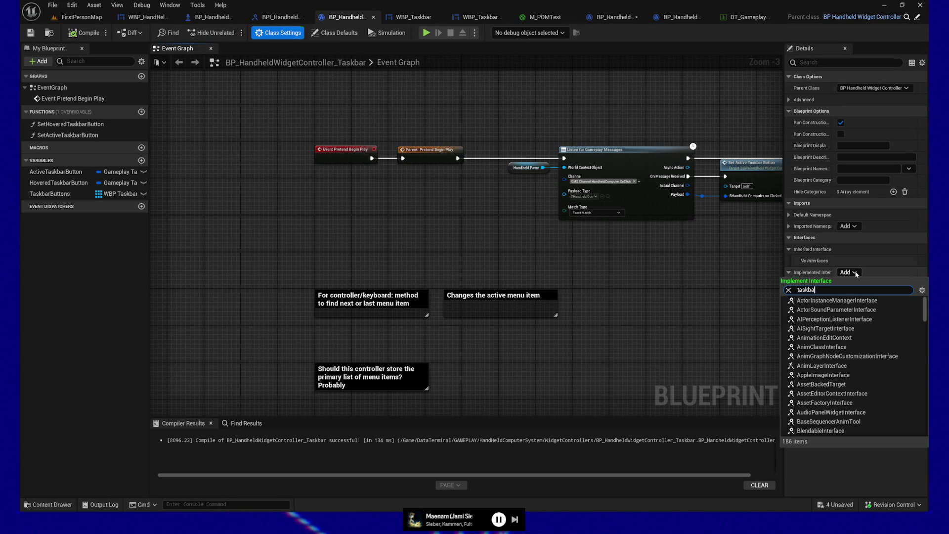
text(r)
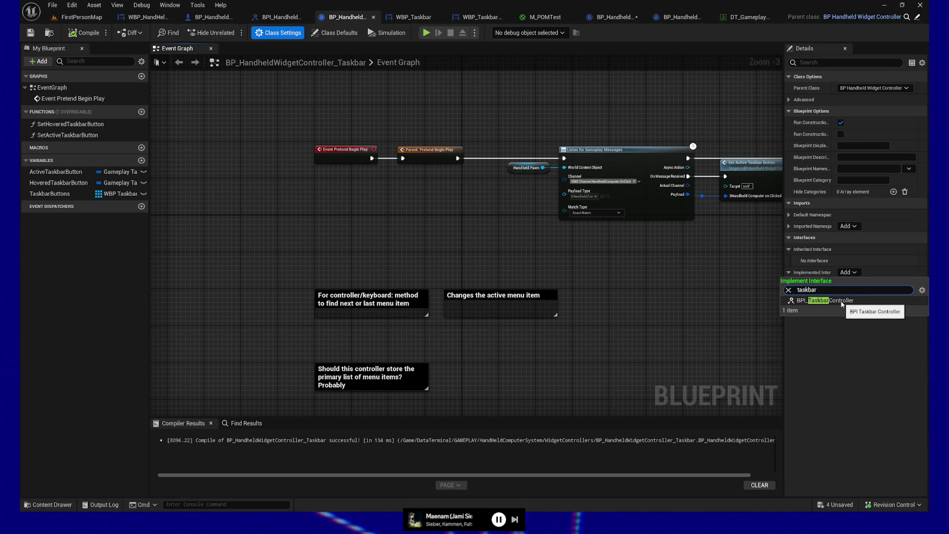
click(842, 301)
click(80, 34)
key(ctrl+s)
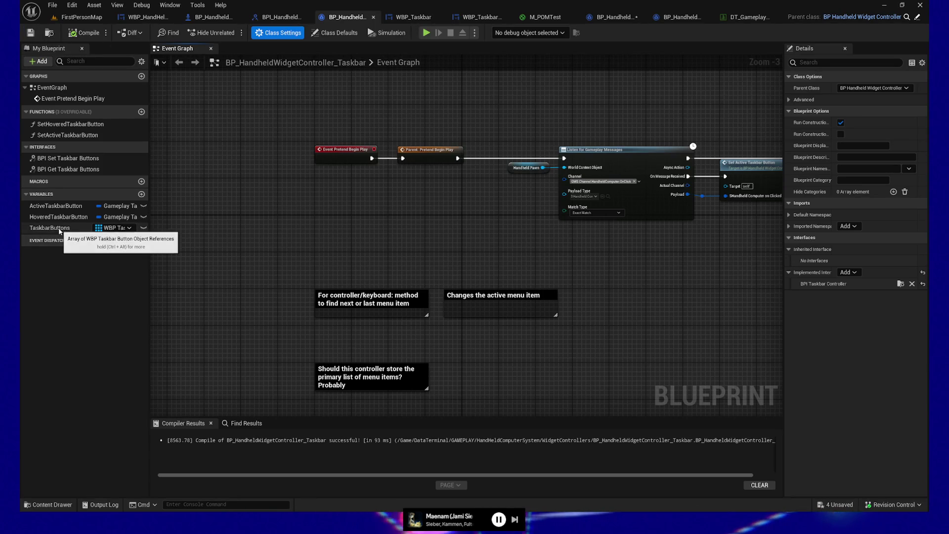
In BPI Set Taskbar Buttons, store In Taskbar Buttons into the TaskbarButtons variable and tidy the nodes
double_click(69, 159)
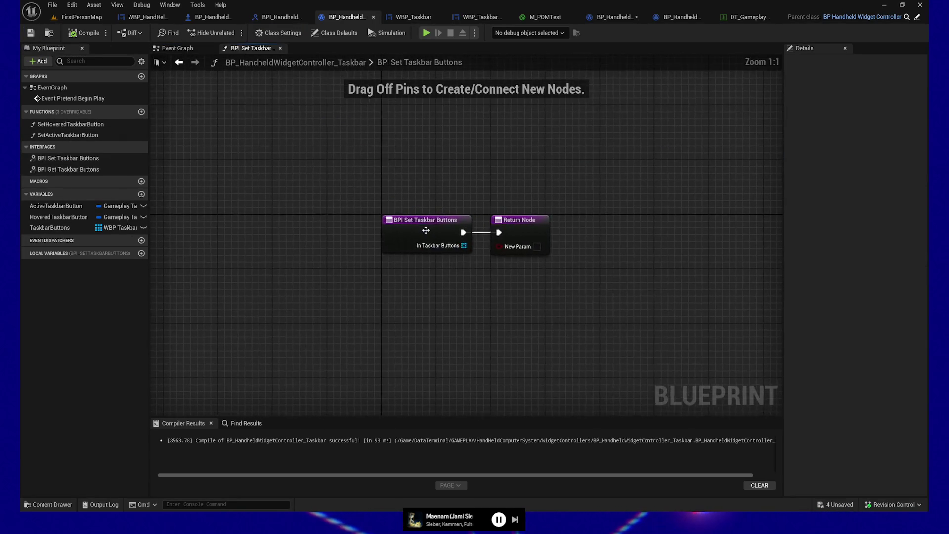
mouse_move(54, 228)
mouse_down()
mouse_move(452, 297)
mouse_move(458, 277)
mouse_move(482, 291)
mouse_move(476, 270)
mouse_move(466, 300)
mouse_up()
mouse_move(528, 287)
mouse_down()
mouse_move(500, 233)
mouse_move(608, 225)
mouse_up()
drag(430, 220, 380, 220)
drag(301, 198, 649, 318)
key(q)
Compile and save the controller blueprint, then open BPI Get Taskbar Buttons
click(83, 33)
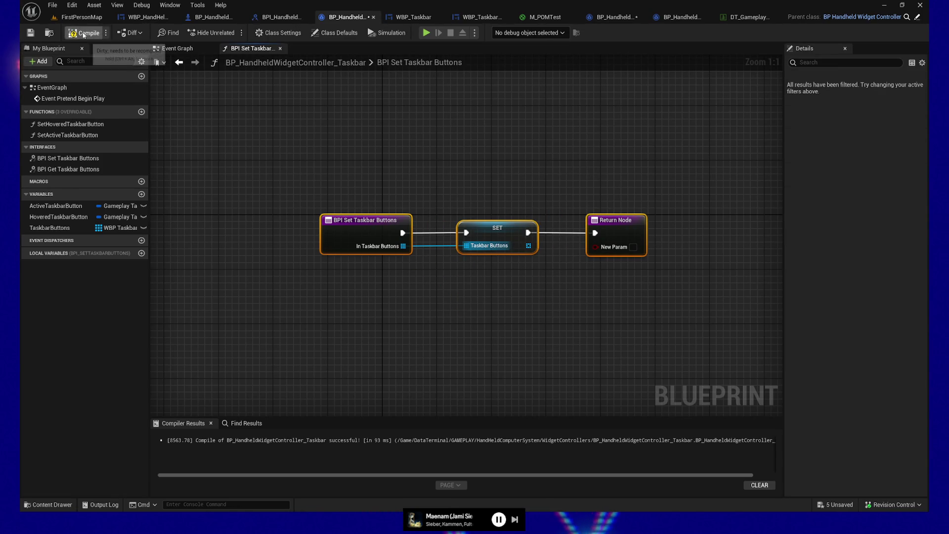
click(29, 33)
double_click(58, 169)
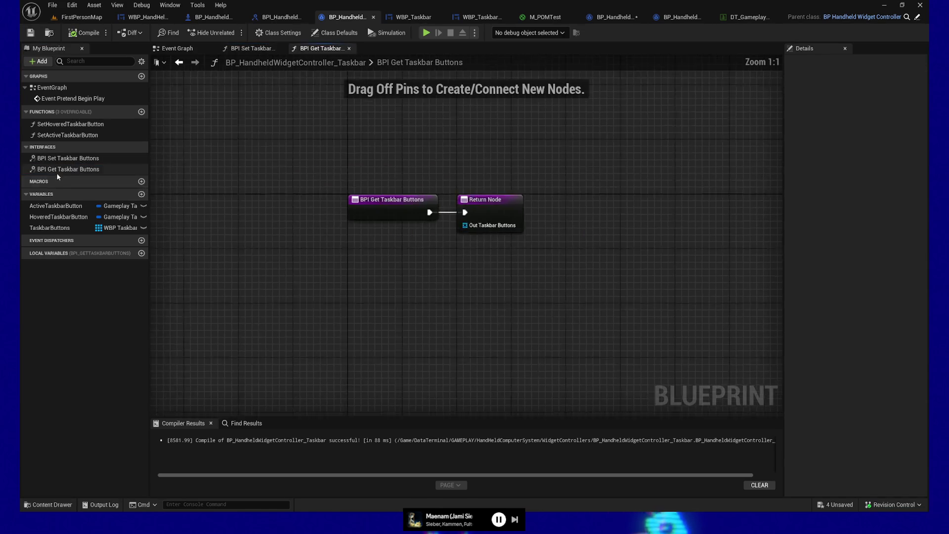
Add a TaskbarButtons Get node to the BPI Get Taskbar Buttons graph
mouse_move(63, 229)
mouse_down()
mouse_move(449, 266)
mouse_move(401, 265)
mouse_move(496, 247)
mouse_up()
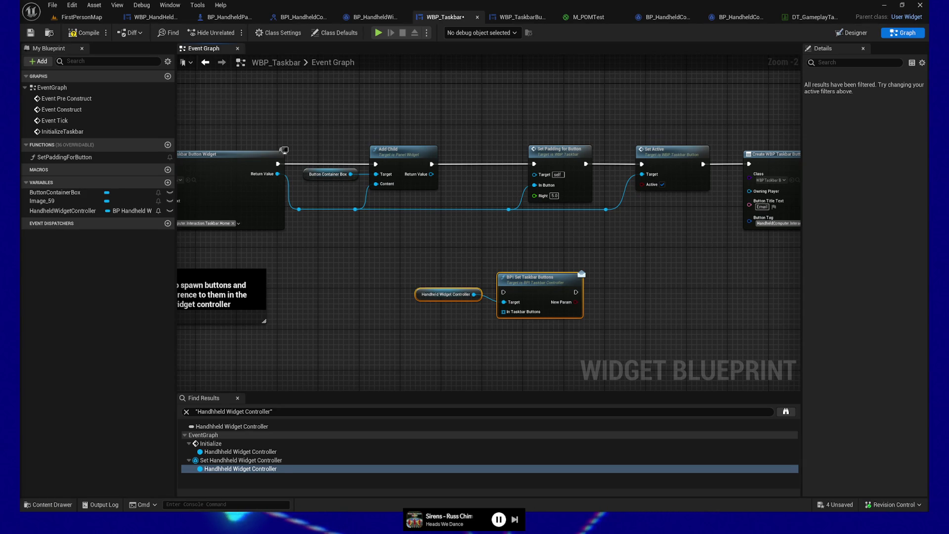
Move the BPI Set Taskbar Buttons call and TODO comment lower, then select the Create Widget node
mouse_move(391, 319)
mouse_down()
mouse_move(323, 277)
mouse_move(324, 305)
mouse_up()
mouse_move(428, 312)
mouse_down()
mouse_move(443, 333)
mouse_move(508, 347)
mouse_move(554, 273)
mouse_move(575, 370)
mouse_up()
mouse_move(464, 278)
mouse_down()
mouse_move(594, 317)
mouse_move(469, 316)
mouse_move(494, 333)
mouse_move(581, 337)
mouse_up()
mouse_move(293, 314)
mouse_down()
mouse_move(307, 350)
mouse_move(366, 249)
mouse_move(351, 331)
mouse_move(394, 334)
mouse_move(328, 324)
mouse_move(409, 331)
mouse_move(457, 322)
mouse_up()
double_click(365, 249)
click(424, 215)
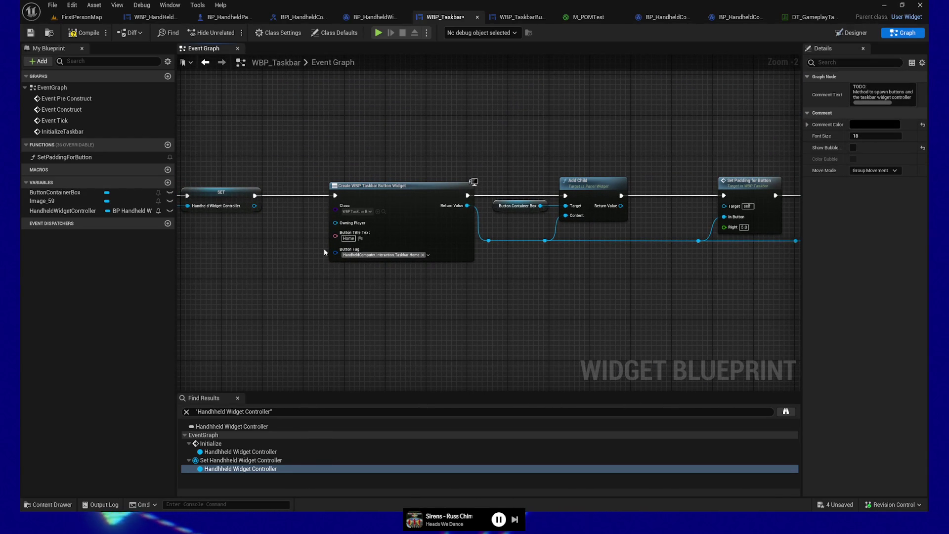
drag(320, 162, 469, 321)
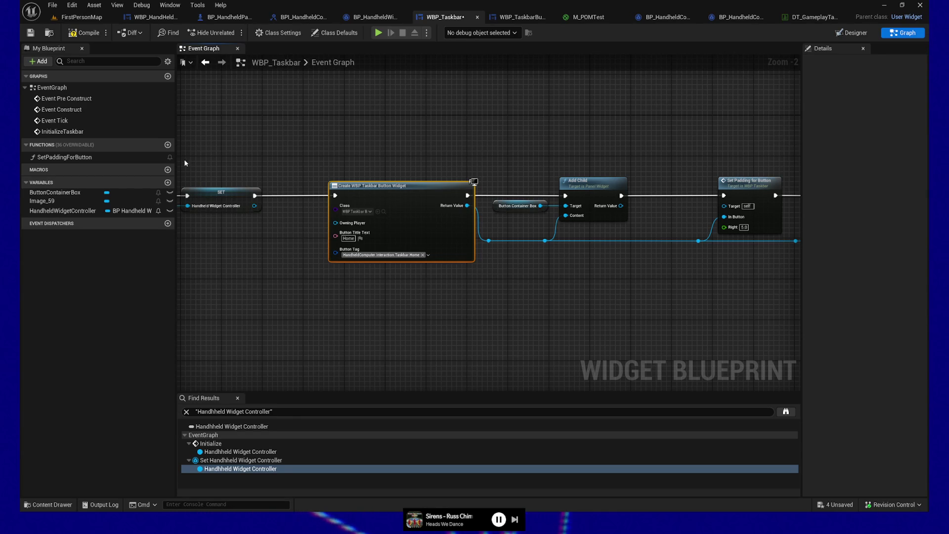
click(168, 145)
Create a function named SpawnButtons in WBP_Taskbar and compile
text(SpawnButtons)
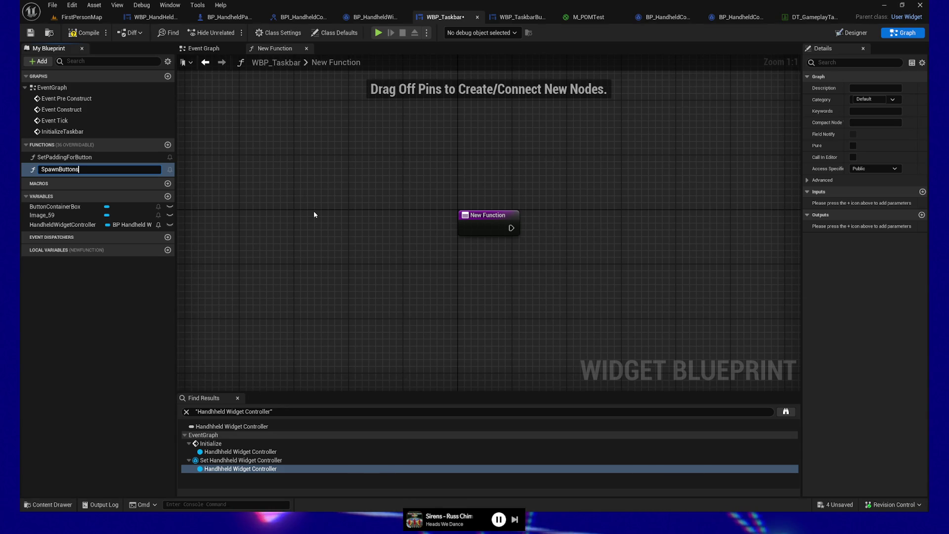
key(Return)
click(81, 34)
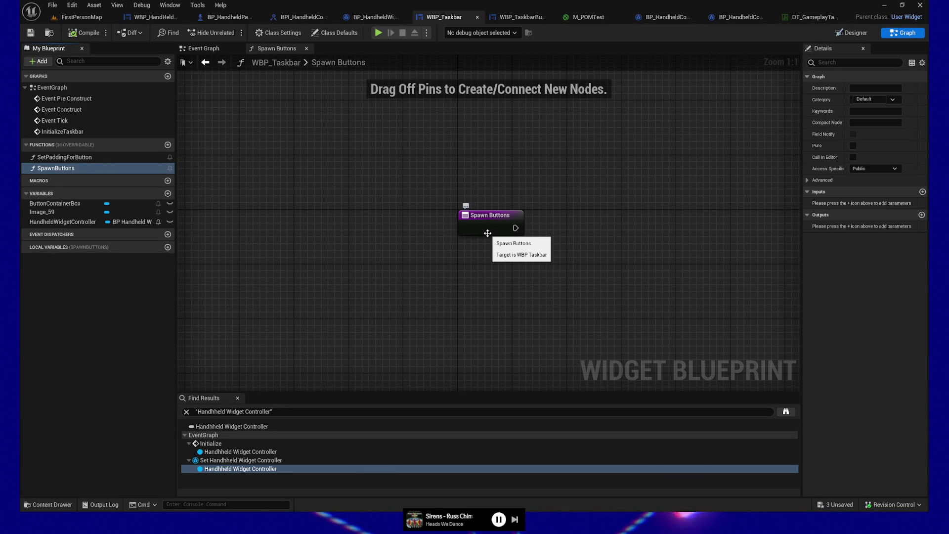
click(203, 48)
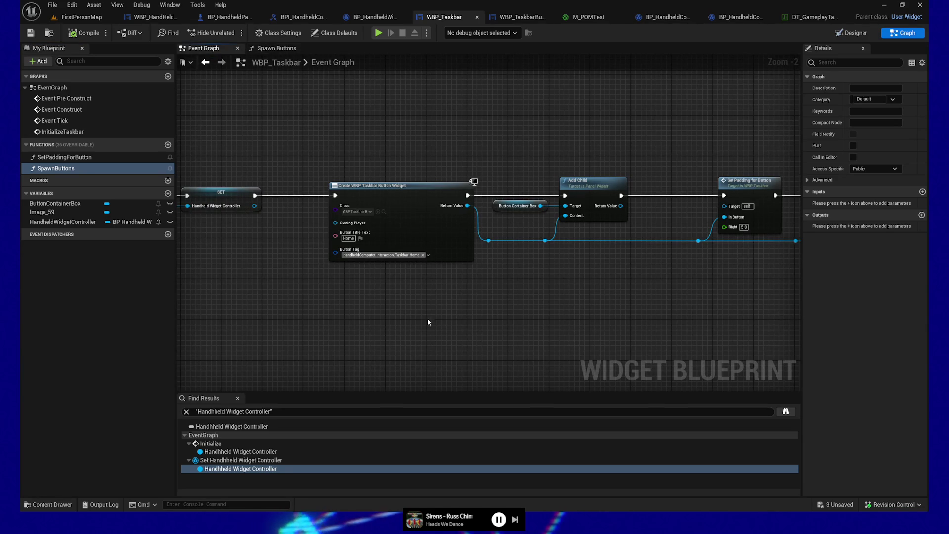
click(274, 48)
Add a Float input named InRightPadding to SpawnButtons
click(475, 217)
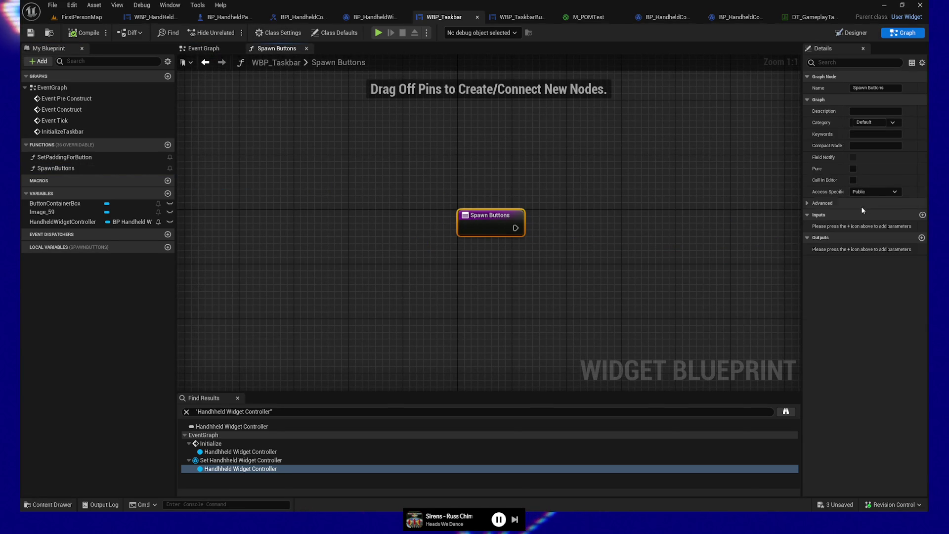
click(922, 215)
click(839, 228)
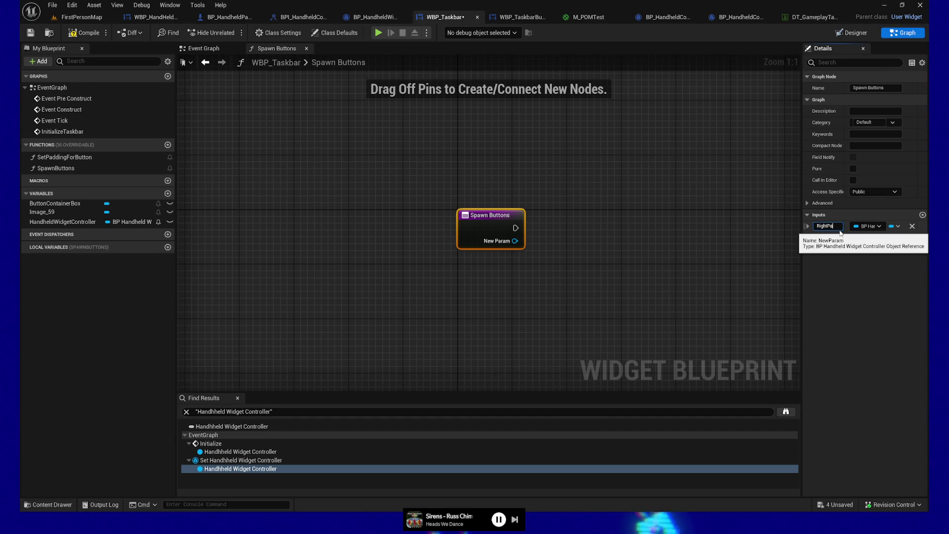
text(In)
key(Return)
click(868, 226)
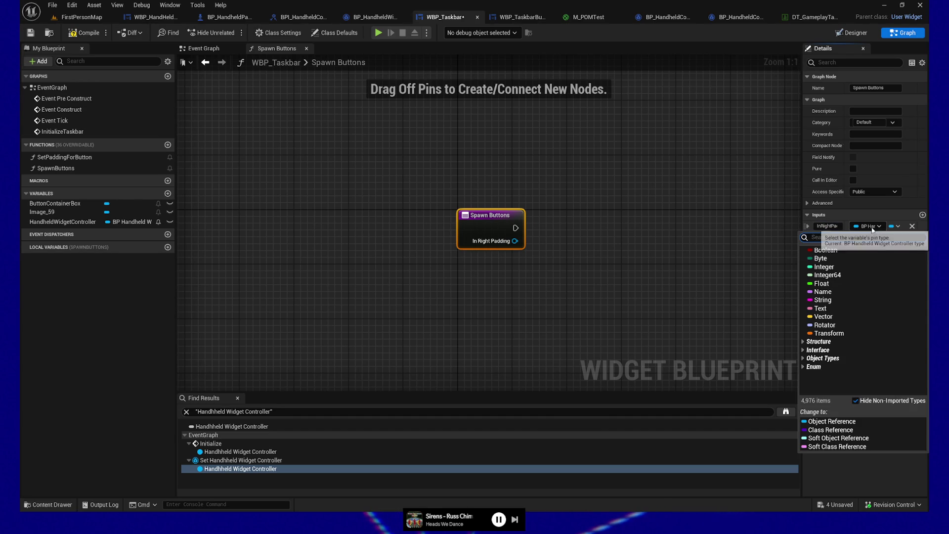
click(832, 285)
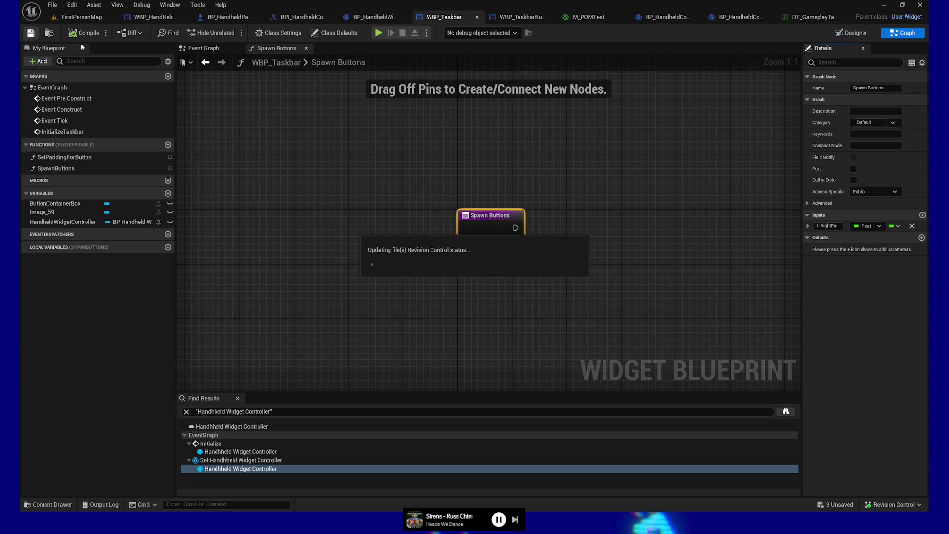
drag(581, 166, 514, 186)
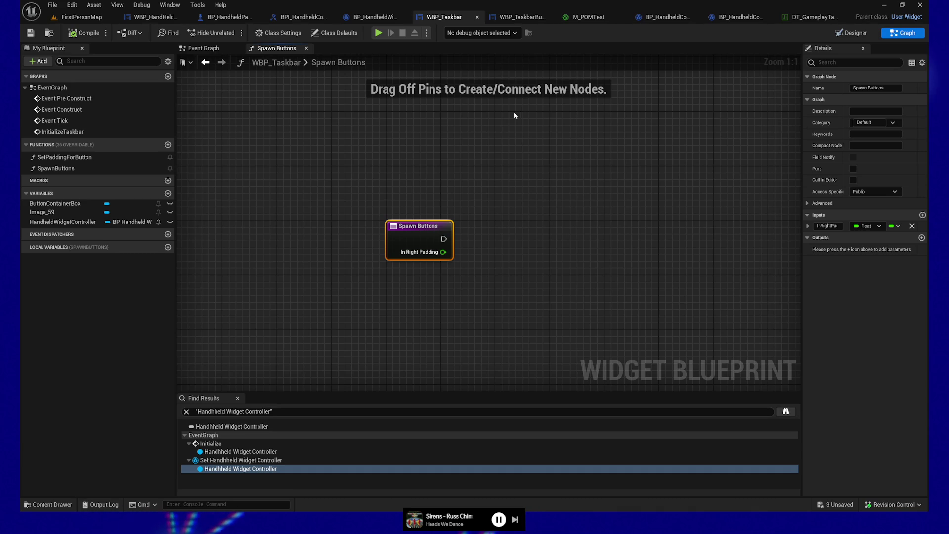
mouse_move(559, 288)
mouse_down()
mouse_move(434, 277)
mouse_move(394, 291)
mouse_move(393, 282)
mouse_move(349, 267)
mouse_move(380, 266)
mouse_up()
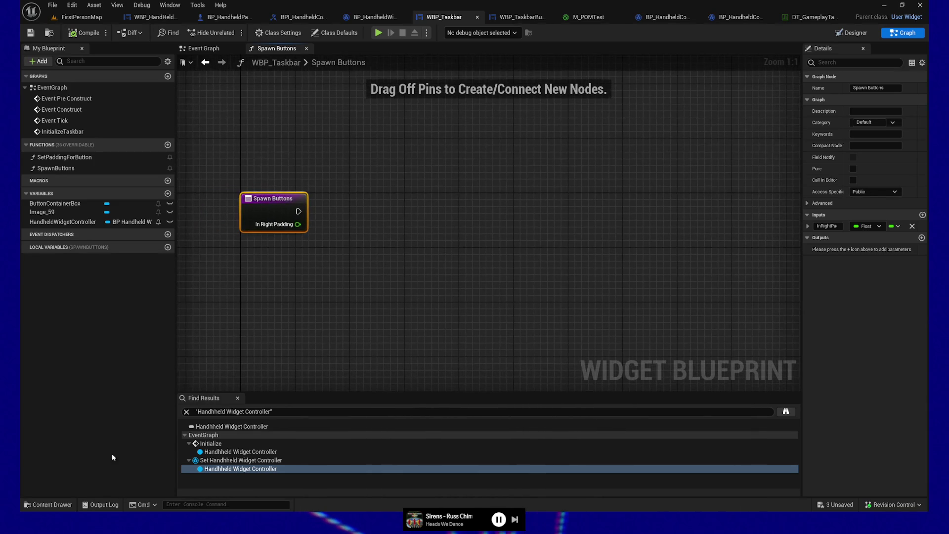
click(50, 504)
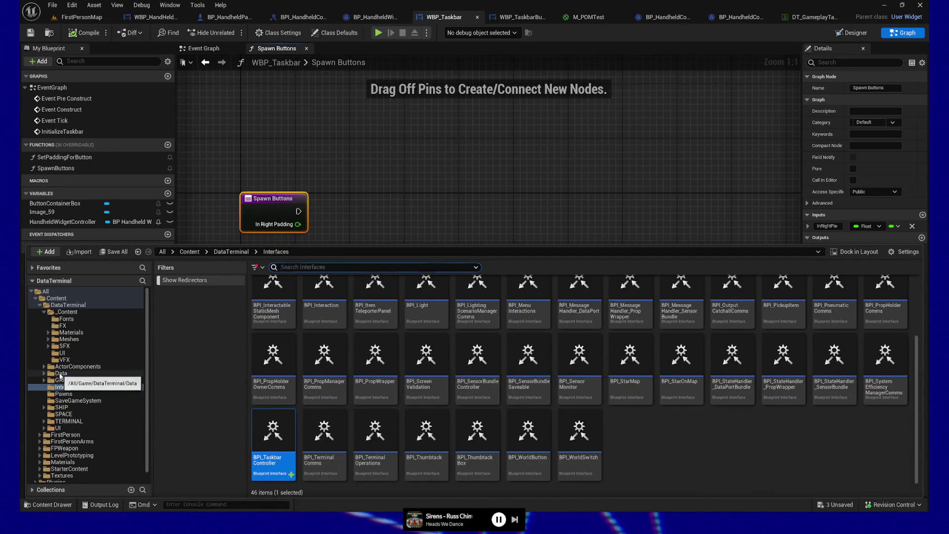
Create a Structure asset named STaskbarButtons in the Data folder
click(61, 373)
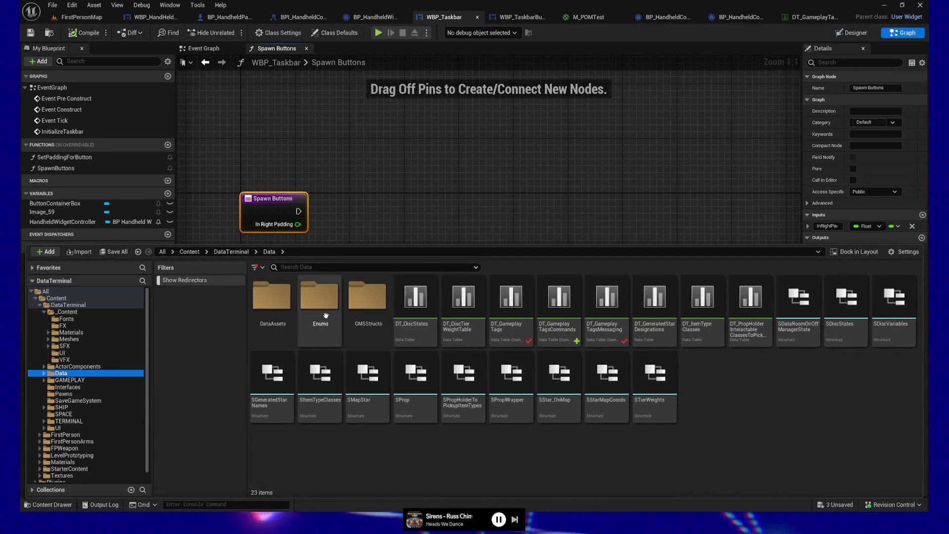
right_click(431, 452)
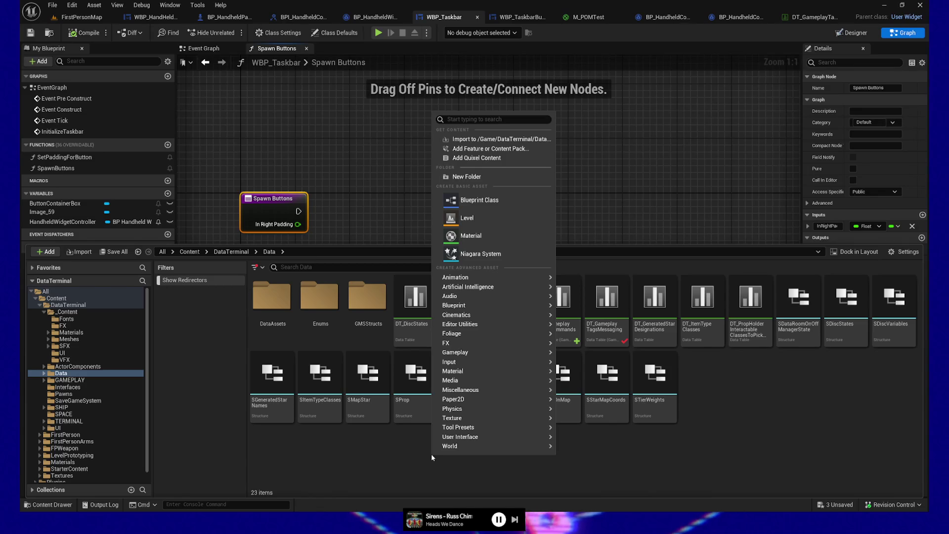
text(s)
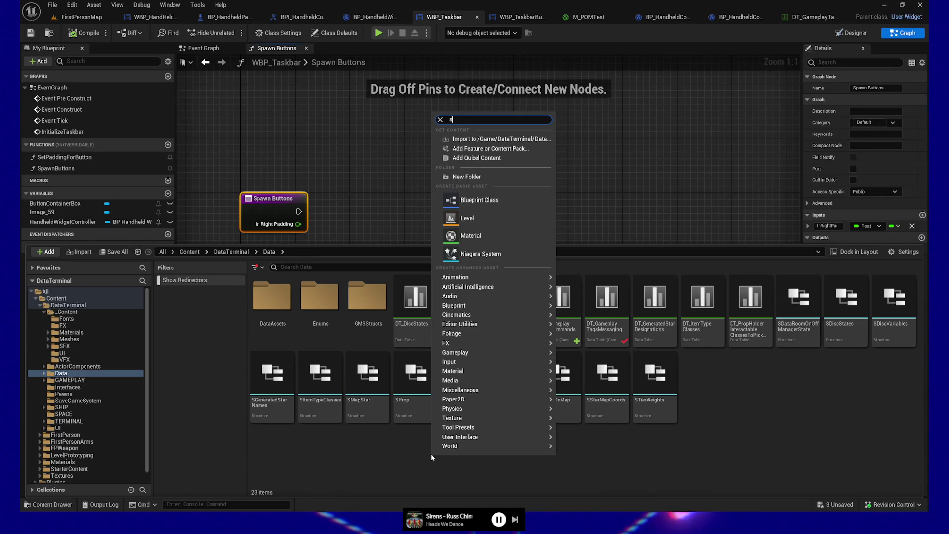
text(truct)
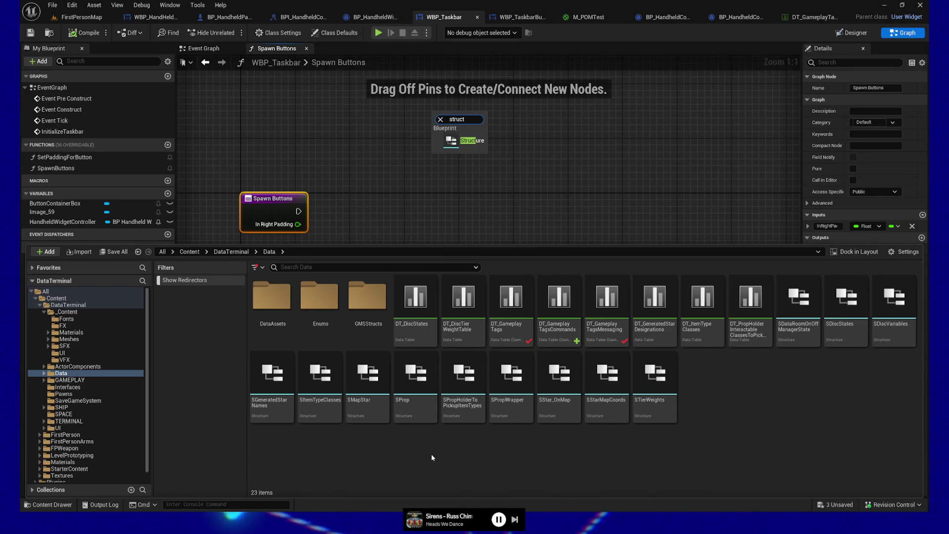
click(467, 141)
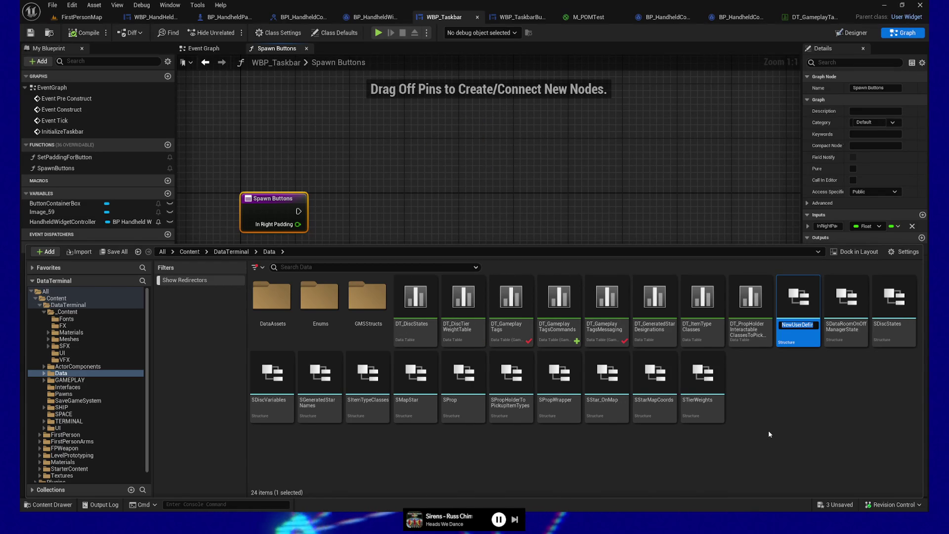
text(S)
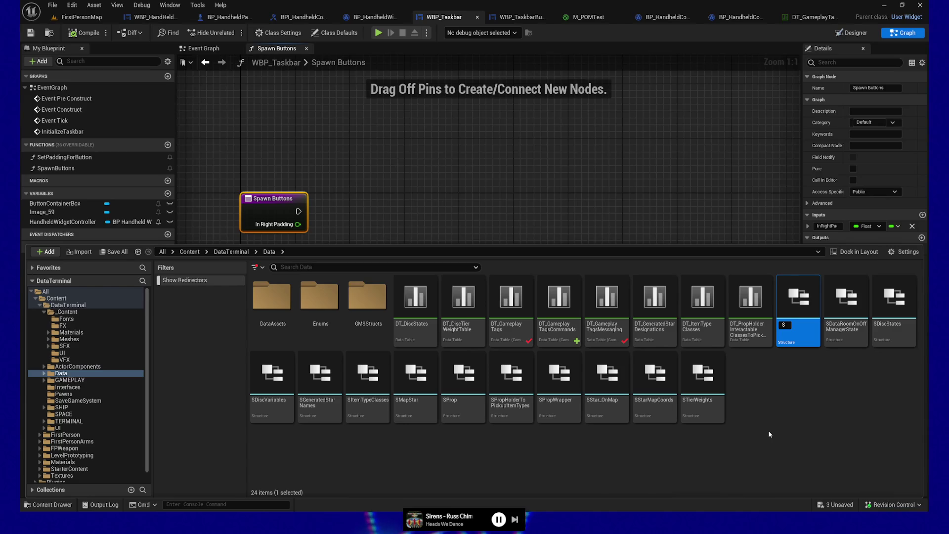
text(TaskbarButtons)
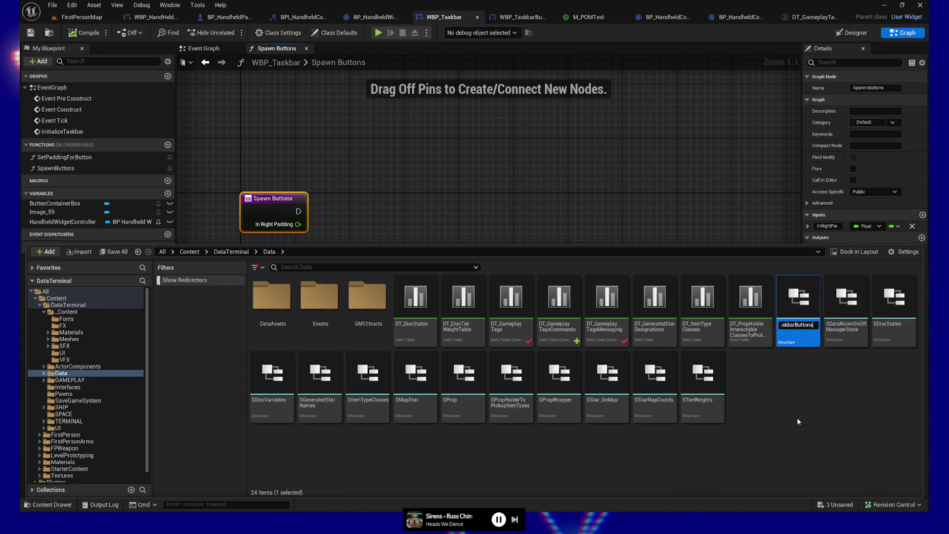
key(Return)
Define STaskbarButtons fields Index as Integer and Name as Name
double_click(659, 383)
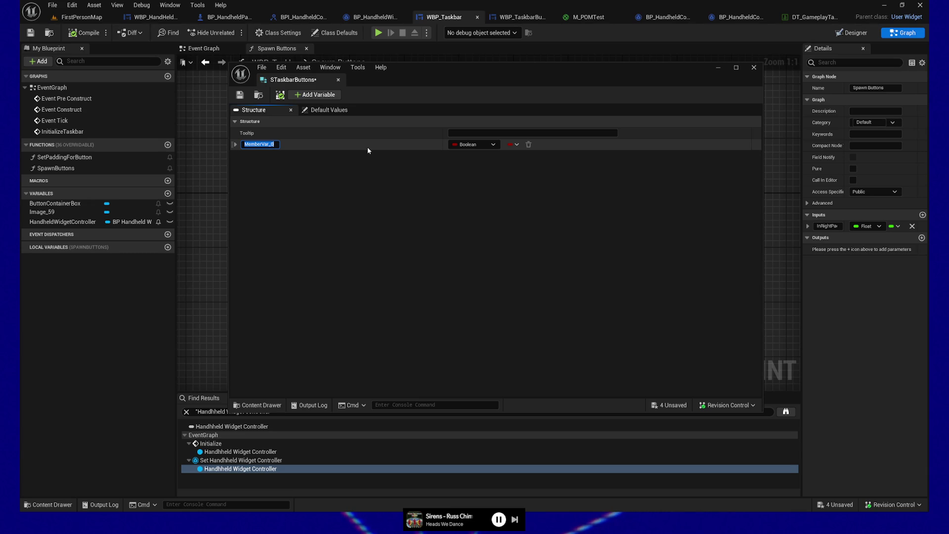
text(Index)
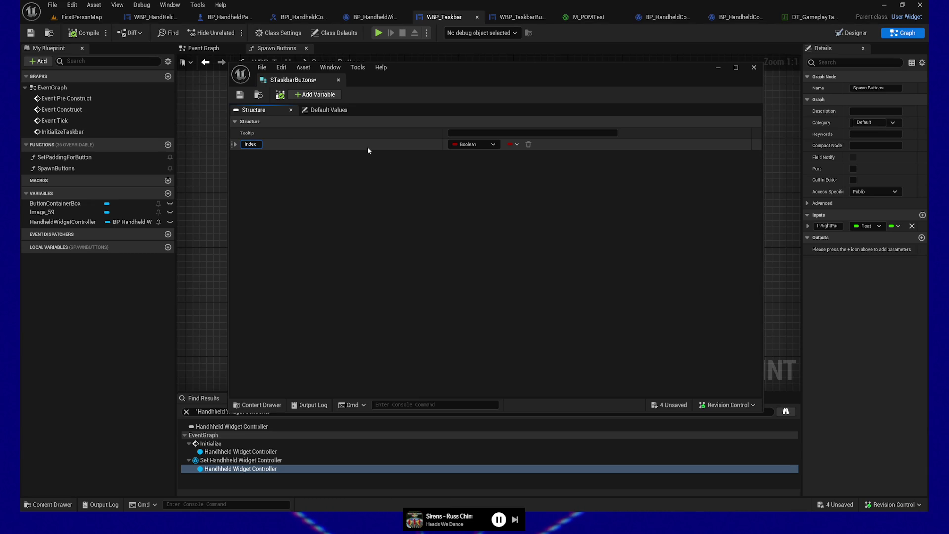
click(485, 144)
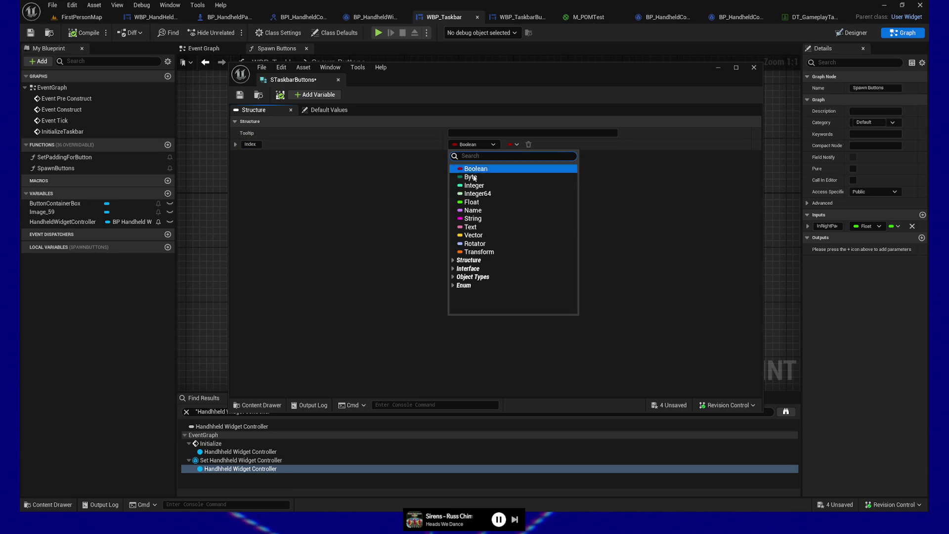
click(473, 185)
click(316, 95)
click(269, 155)
text(Name)
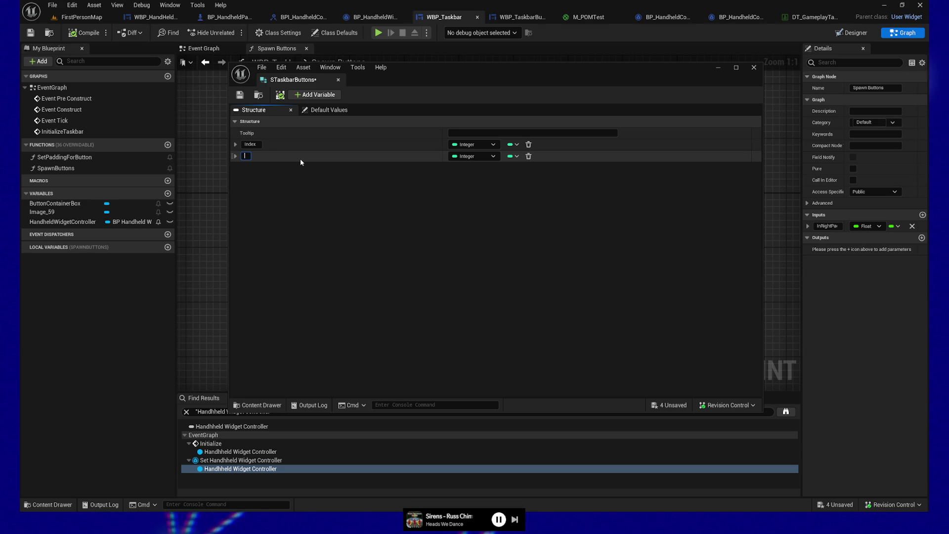
key(Return)
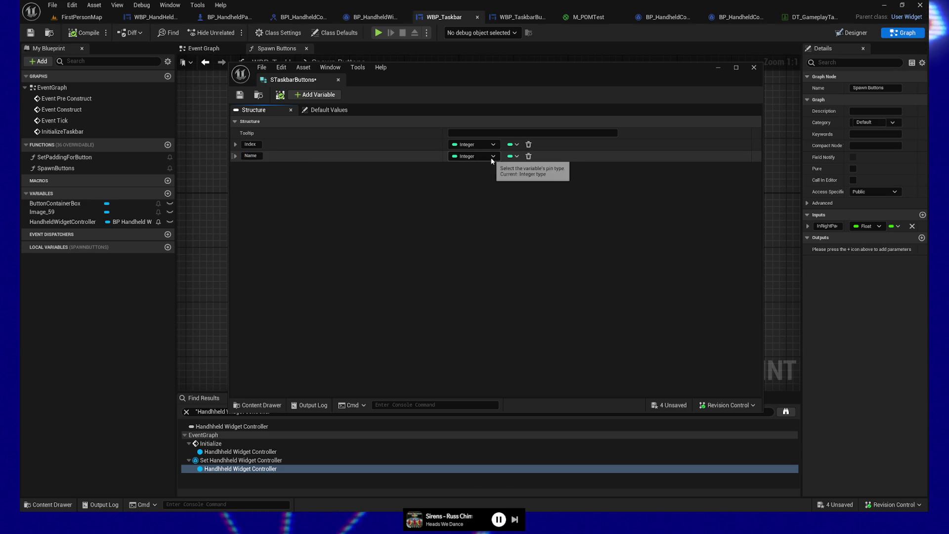
click(474, 156)
click(475, 222)
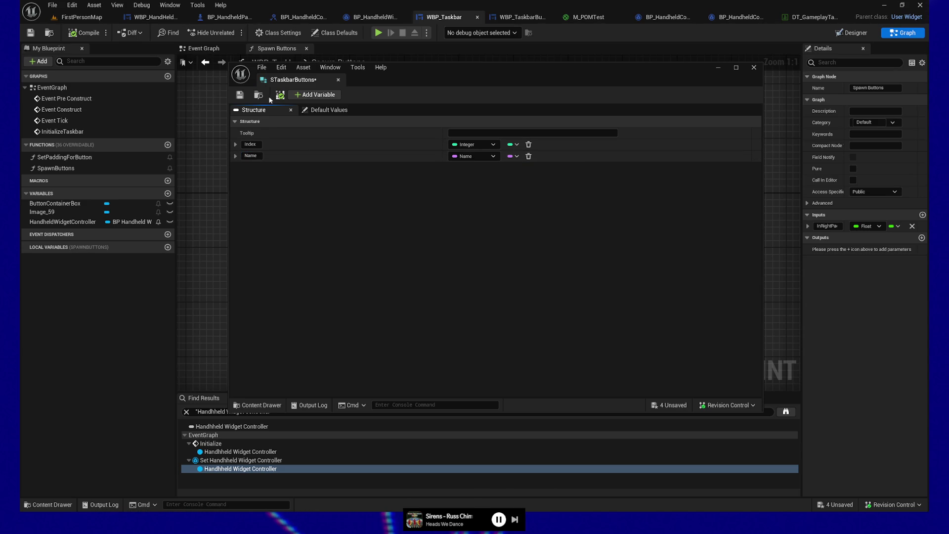
Add a ButtonTag field of type Gameplay Tag and move the struct window aside
click(307, 94)
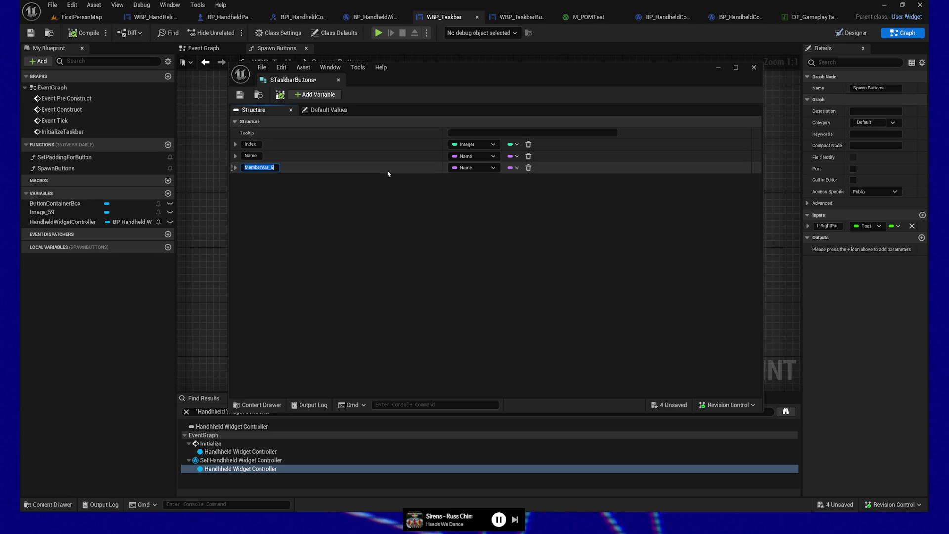
text(ButtonTag)
key(Return)
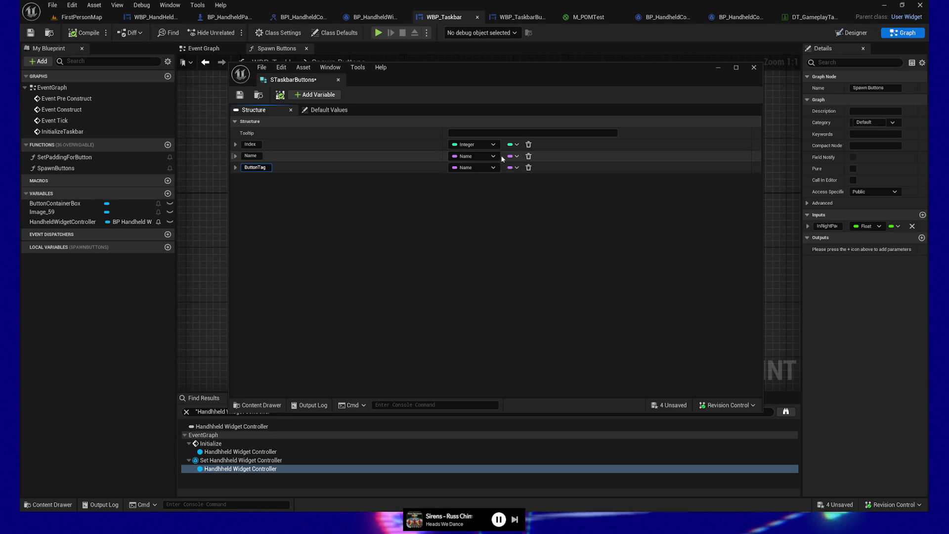
click(492, 168)
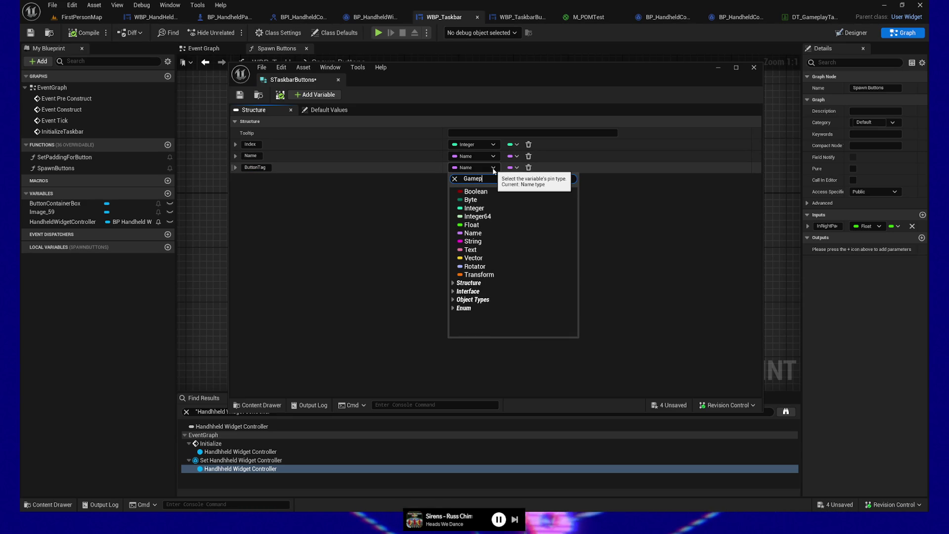
text(Gameplaytag)
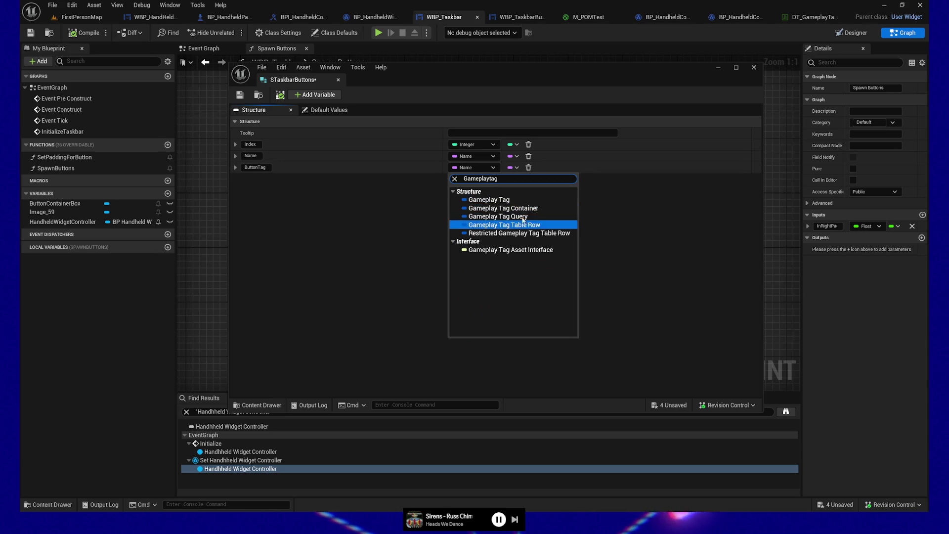
click(494, 200)
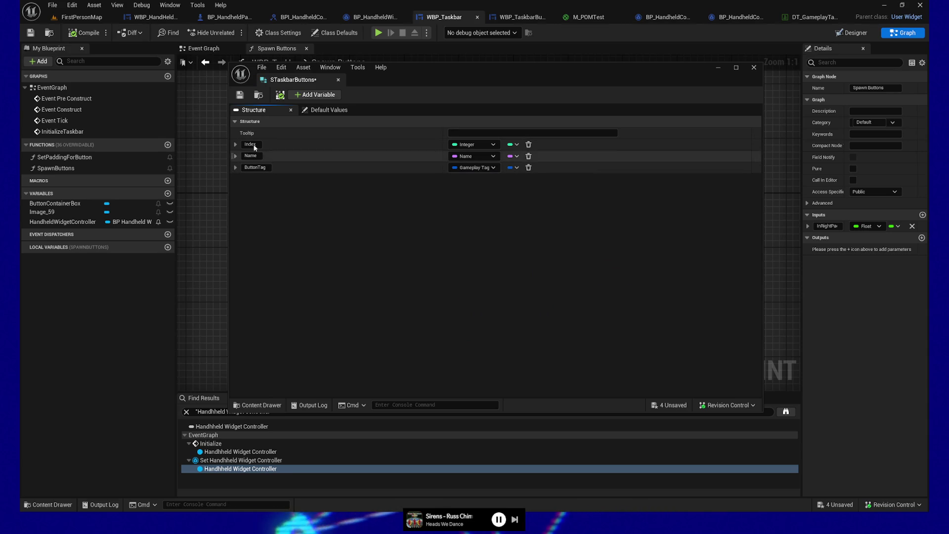
drag(464, 67, 486, 176)
drag(503, 249, 504, 270)
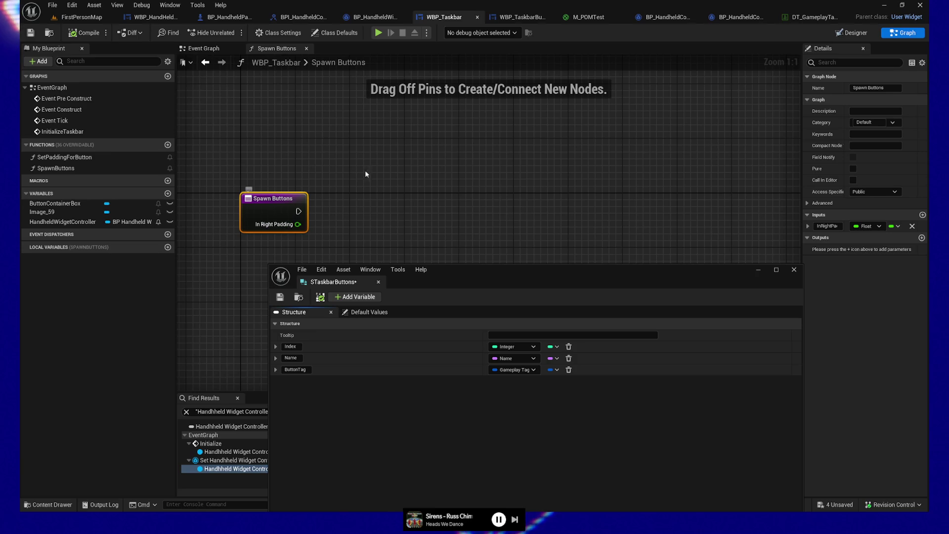
drag(612, 279, 644, 277)
click(565, 195)
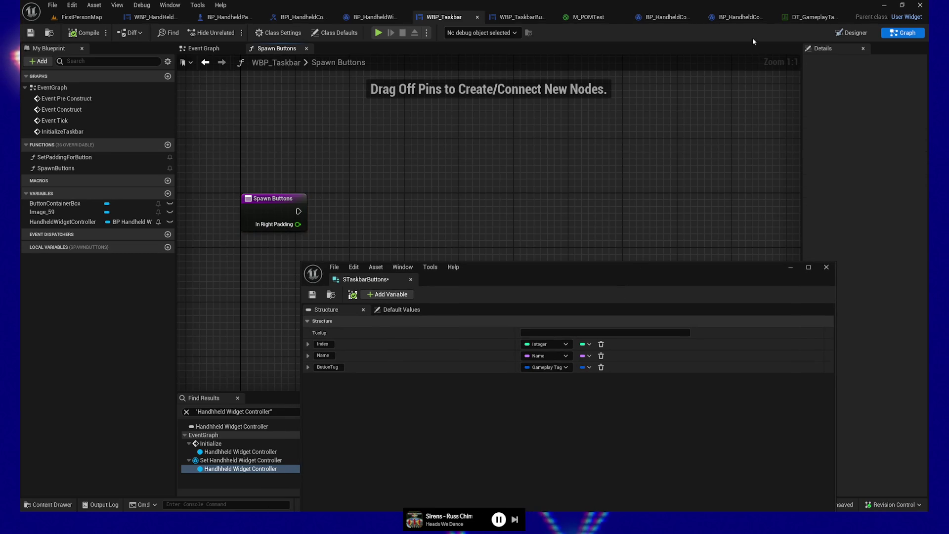
Add an Icon field typed as an Image object reference to STaskbarButtons
click(225, 48)
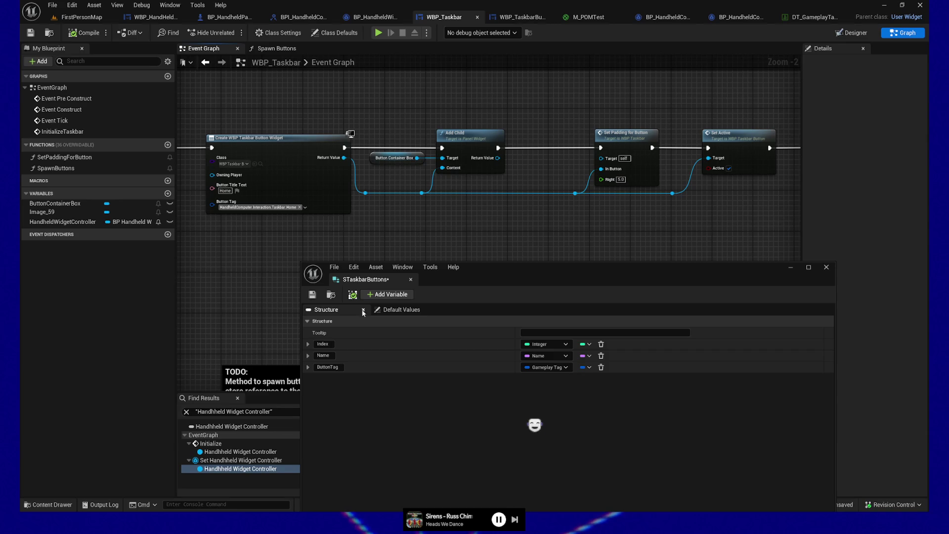
click(388, 294)
text(Icon)
key(Return)
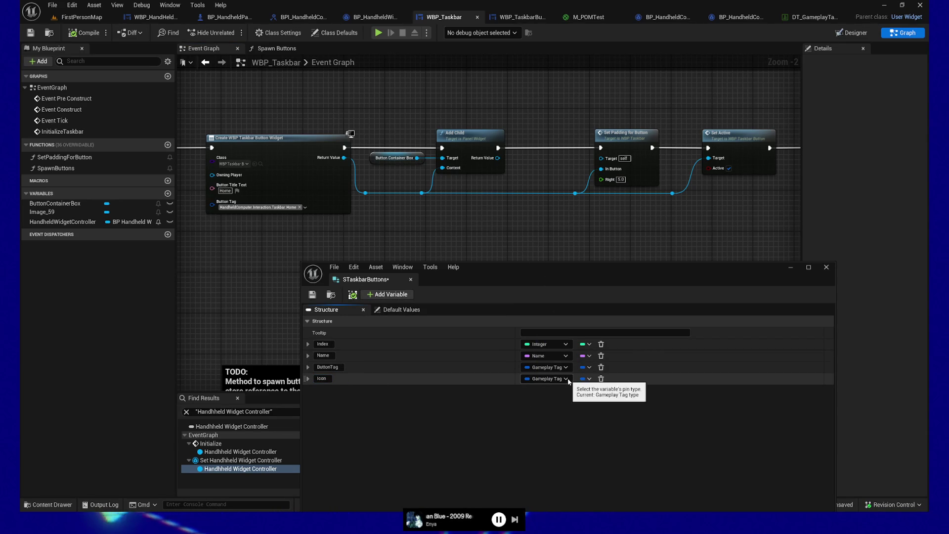
click(566, 379)
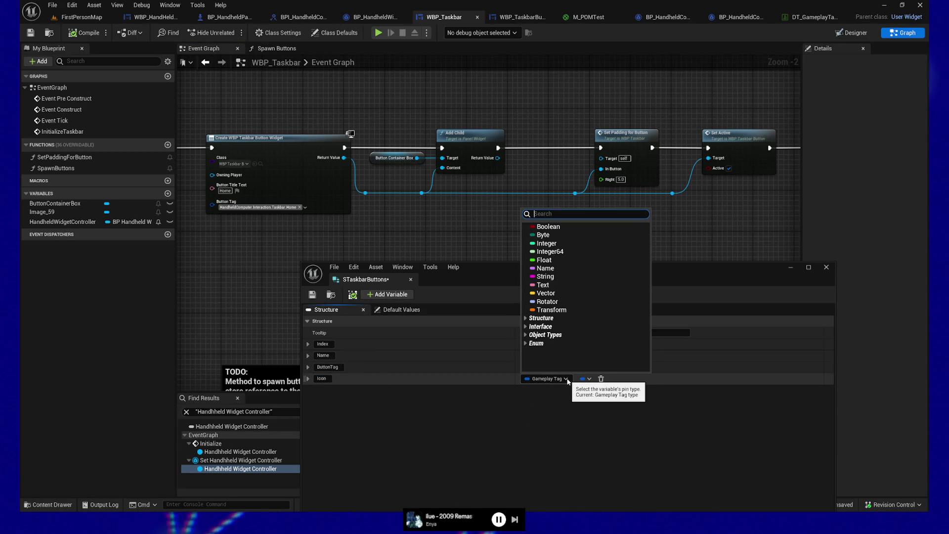
text(image)
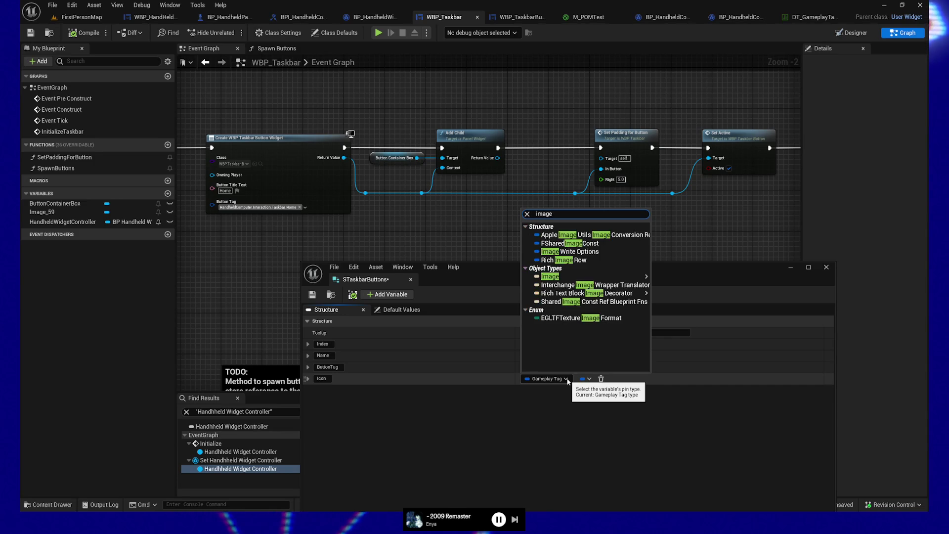
mouse_move(551, 277)
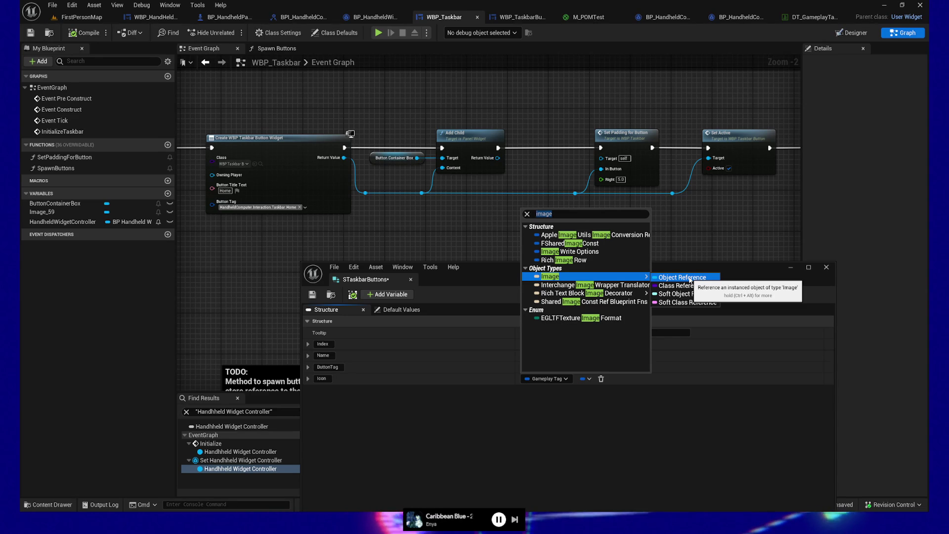
click(690, 280)
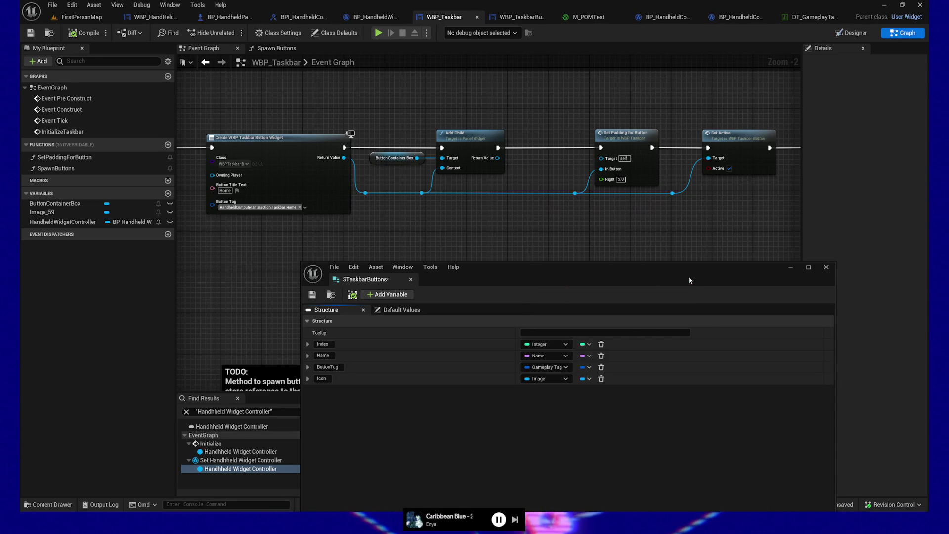
click(565, 380)
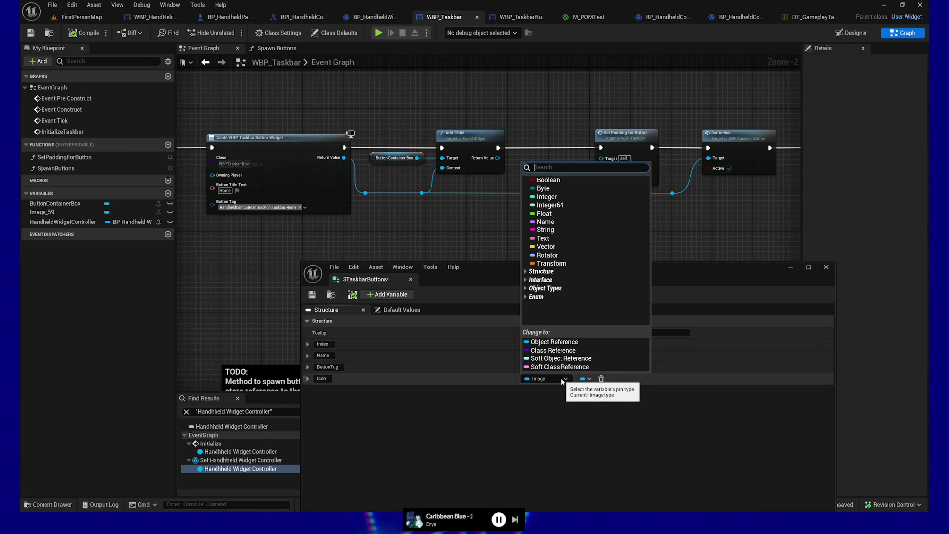
click(562, 381)
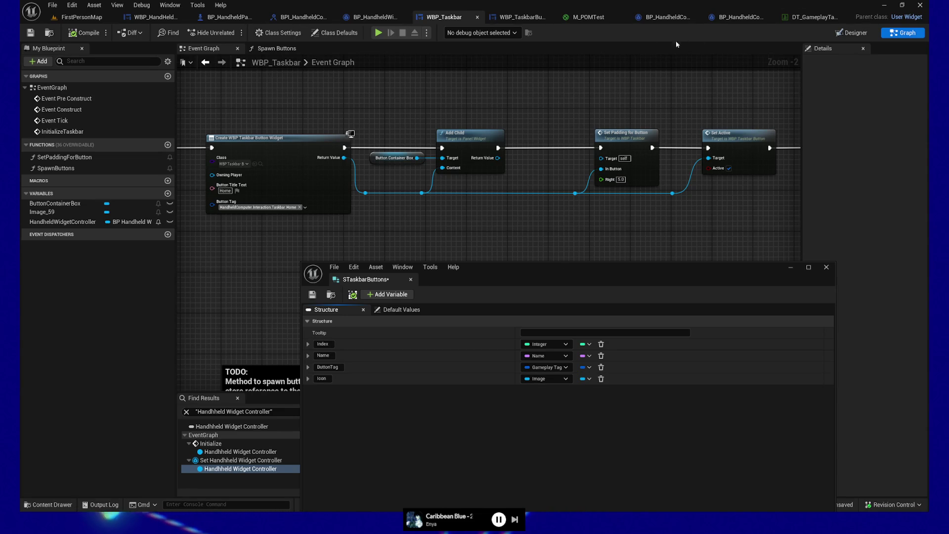
click(521, 17)
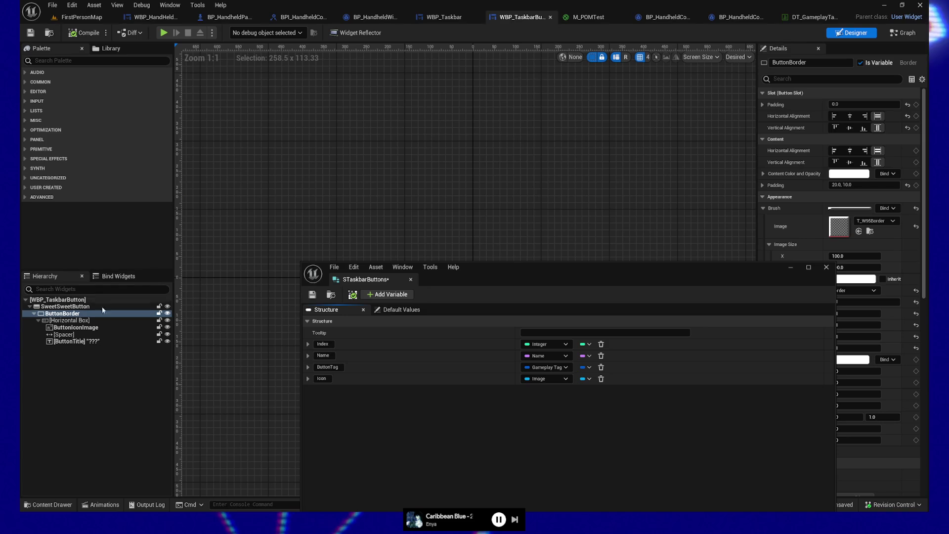
After checking ButtonIconImage's Brush, retype Icon as Slate Brush and save STaskbarButtons
click(75, 328)
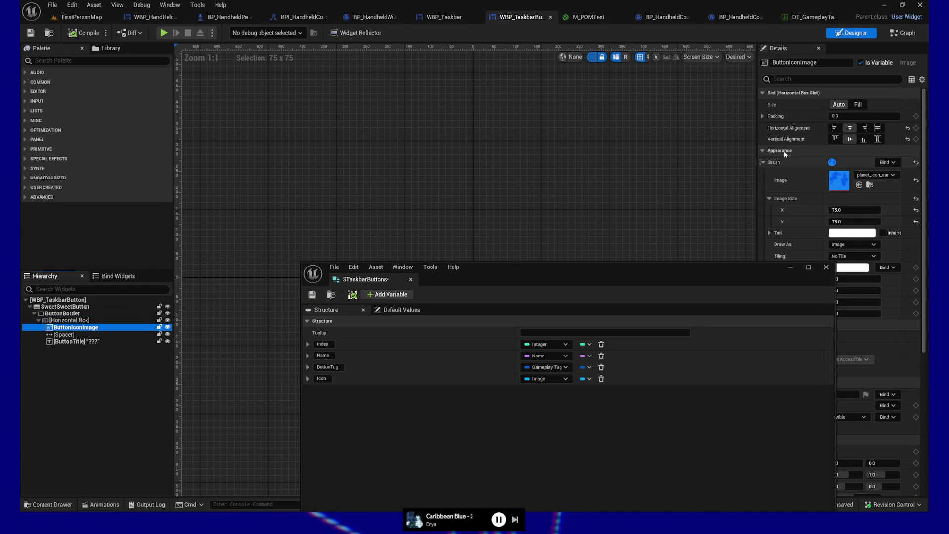
mouse_move(722, 274)
mouse_down()
mouse_move(668, 290)
mouse_move(635, 266)
mouse_up()
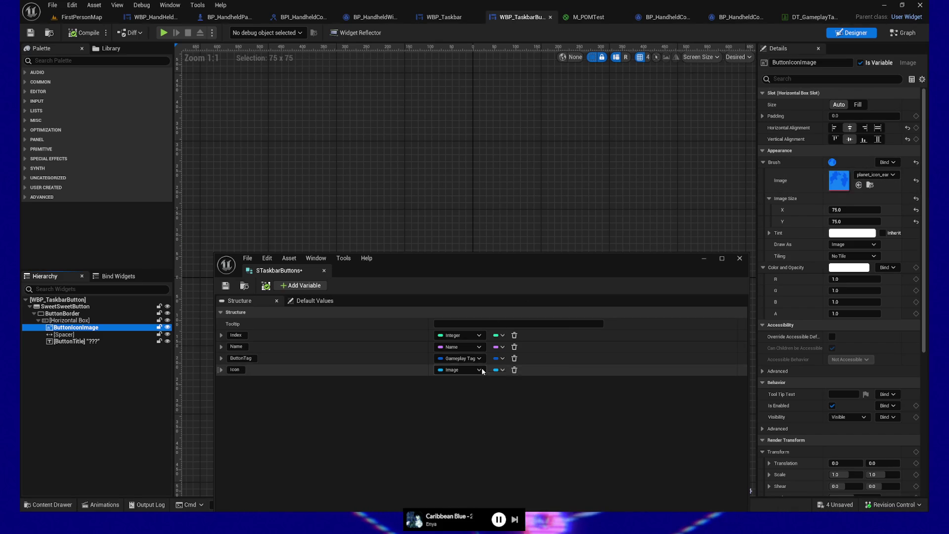
click(460, 369)
text(slatebrush)
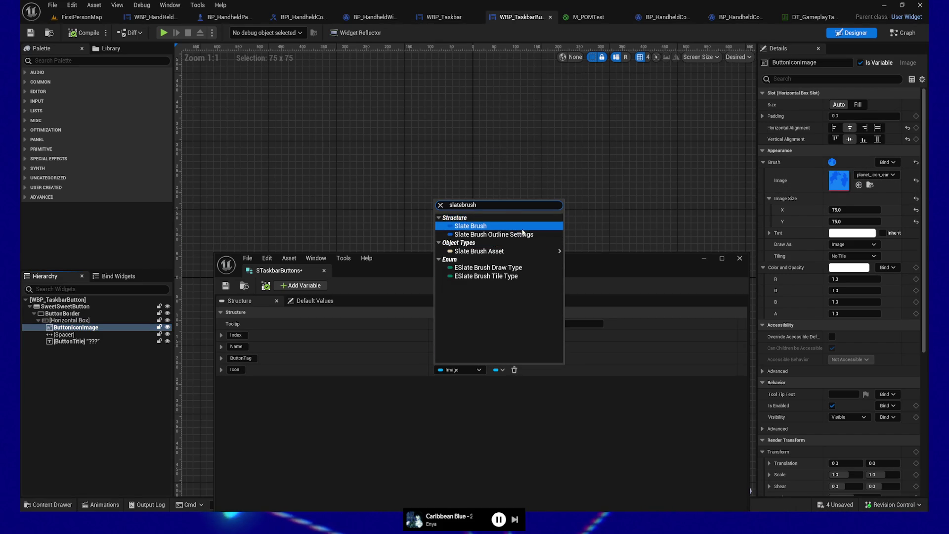
click(471, 226)
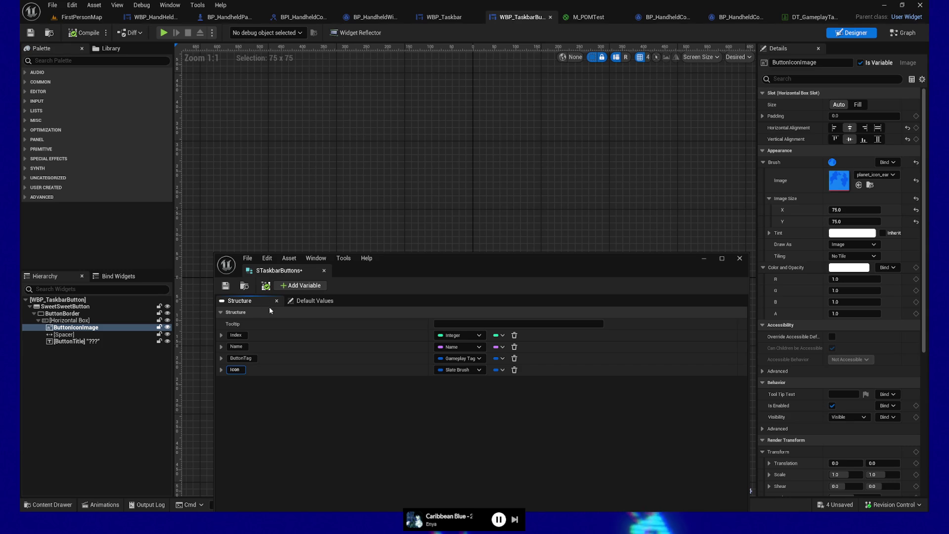
click(225, 286)
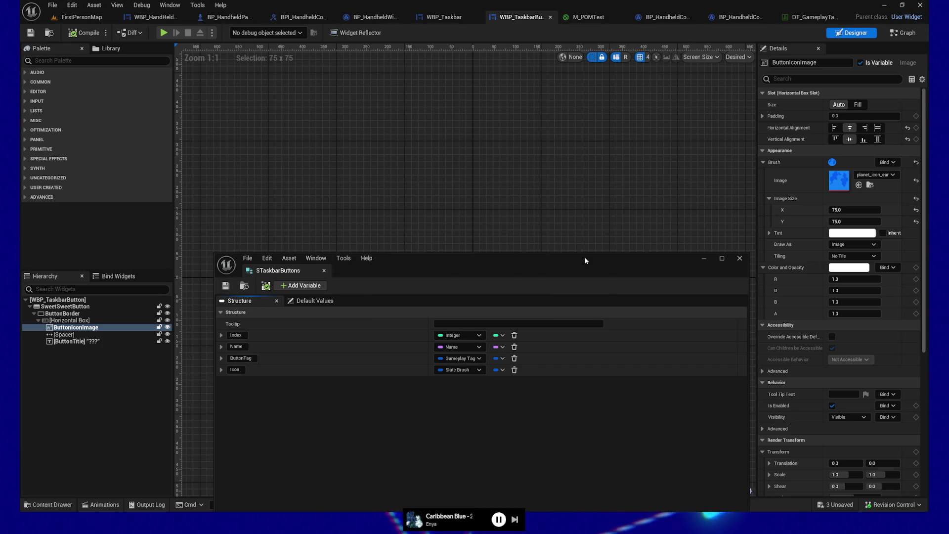
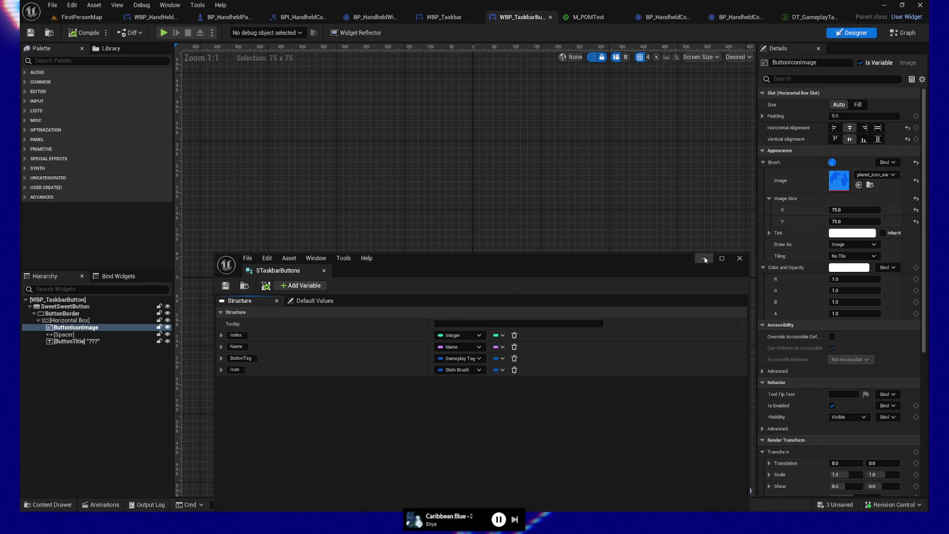
Close the struct editor and create a new Data Table asset in the DataAssets folder
click(740, 258)
click(48, 504)
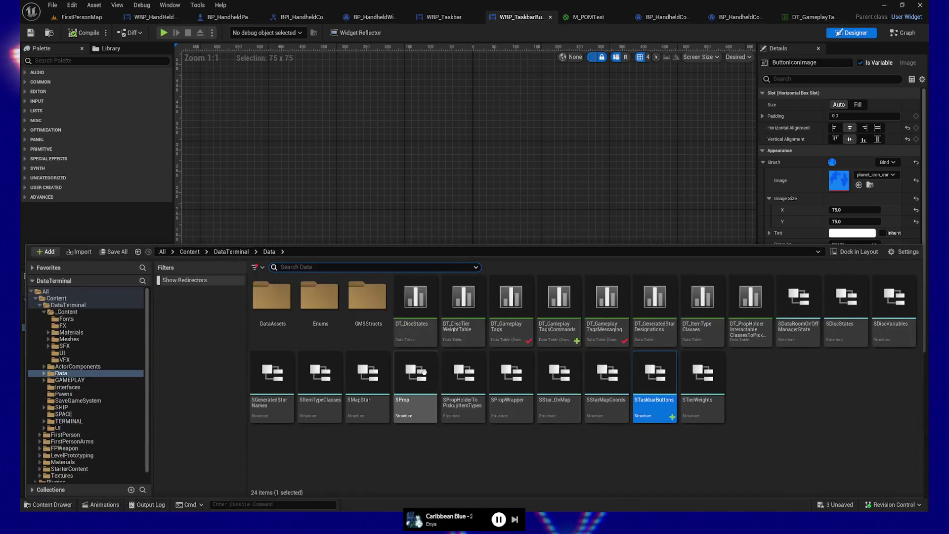
click(274, 300)
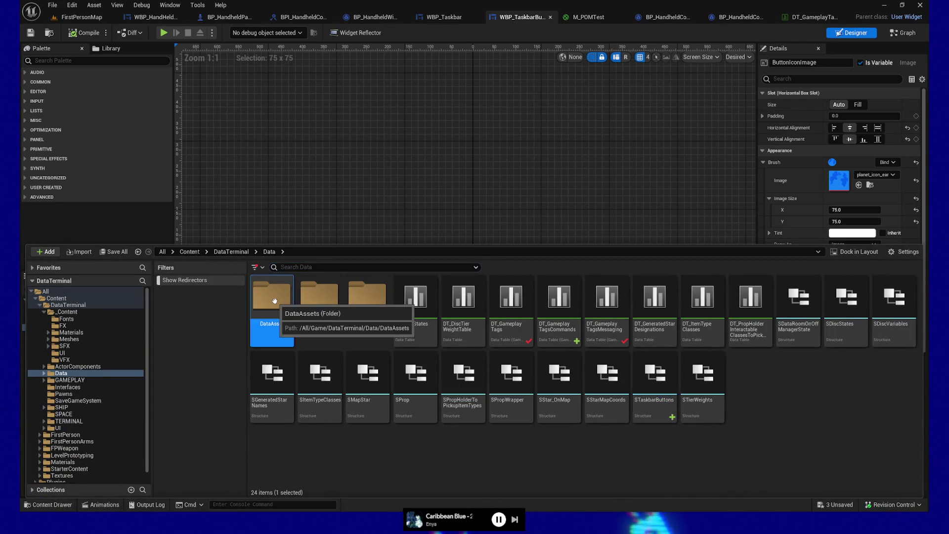
right_click(543, 480)
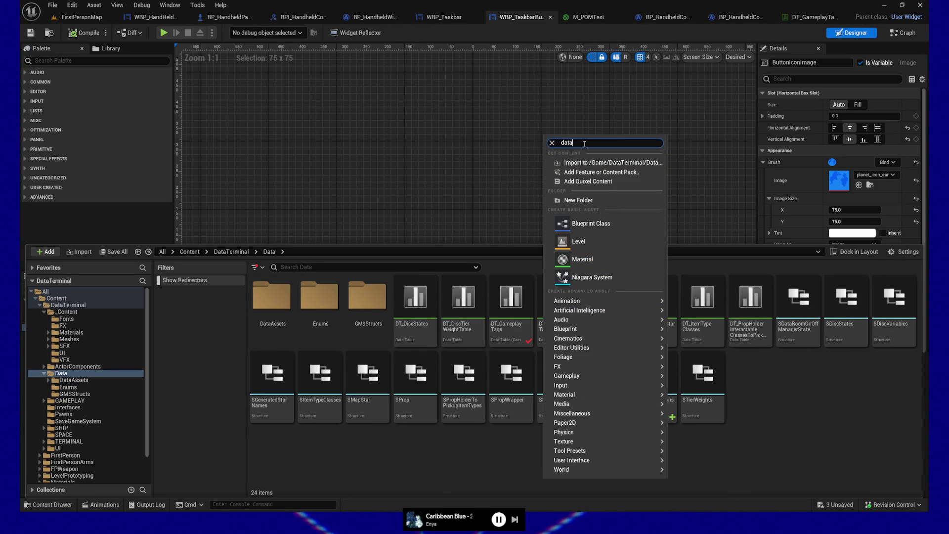
text(tab)
key(BackSpace)
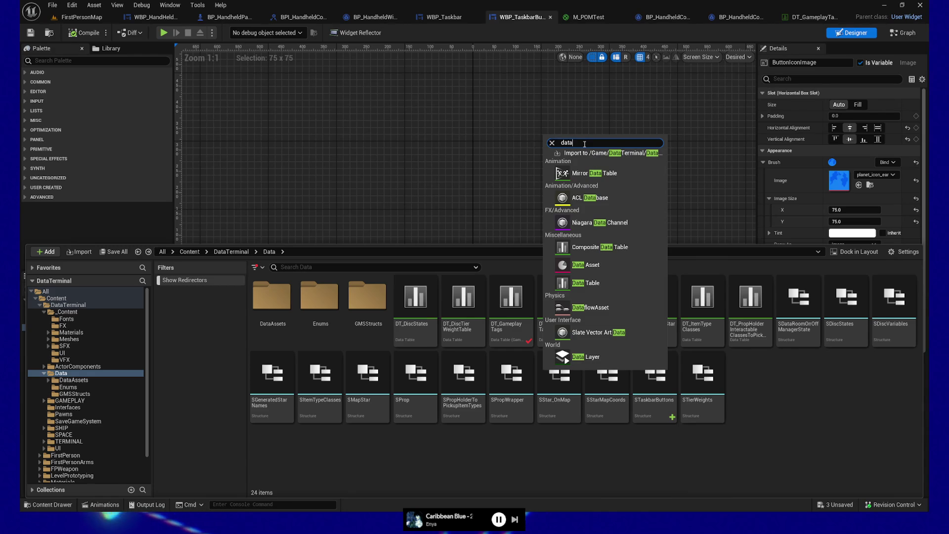
text(rt)
text(table)
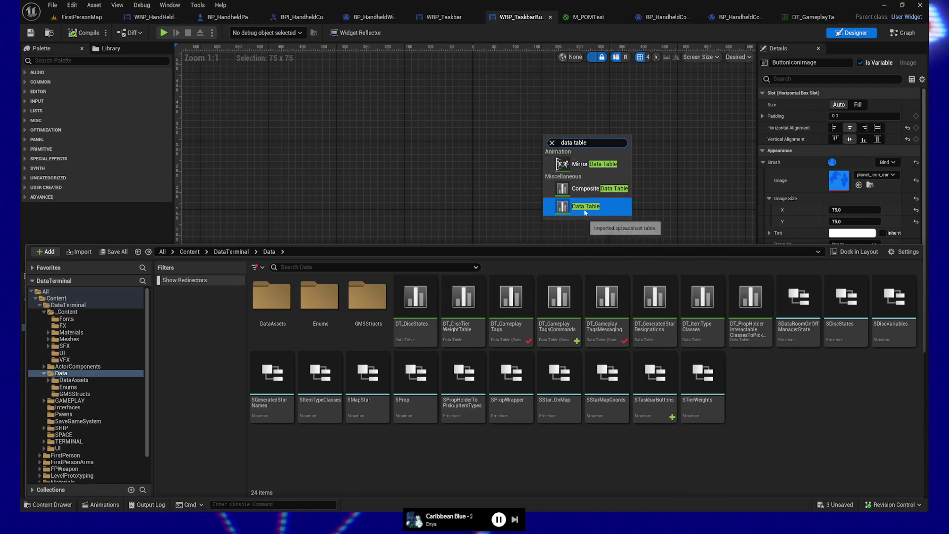
click(585, 212)
Use STaskbarButtons as the row structure, name the table DT_TaskbarButtons and open it
click(491, 254)
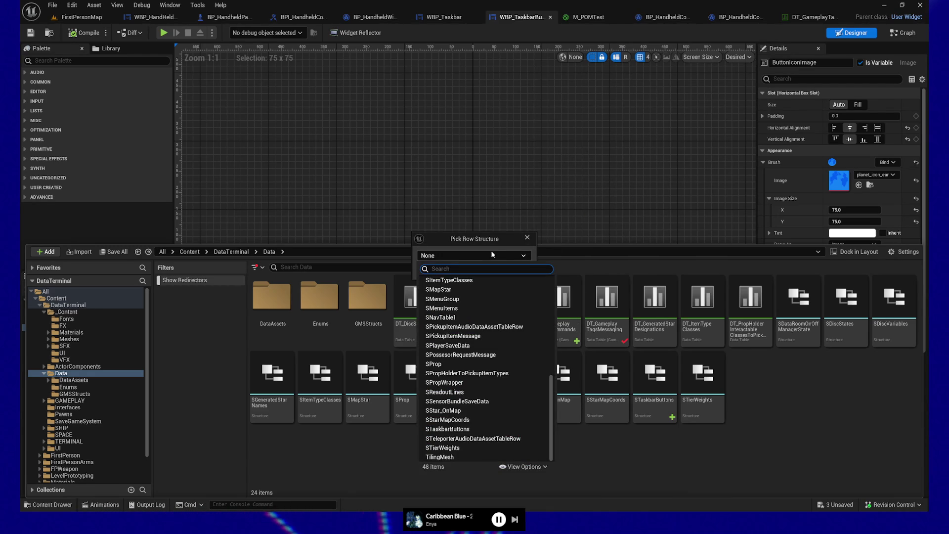
text(S)
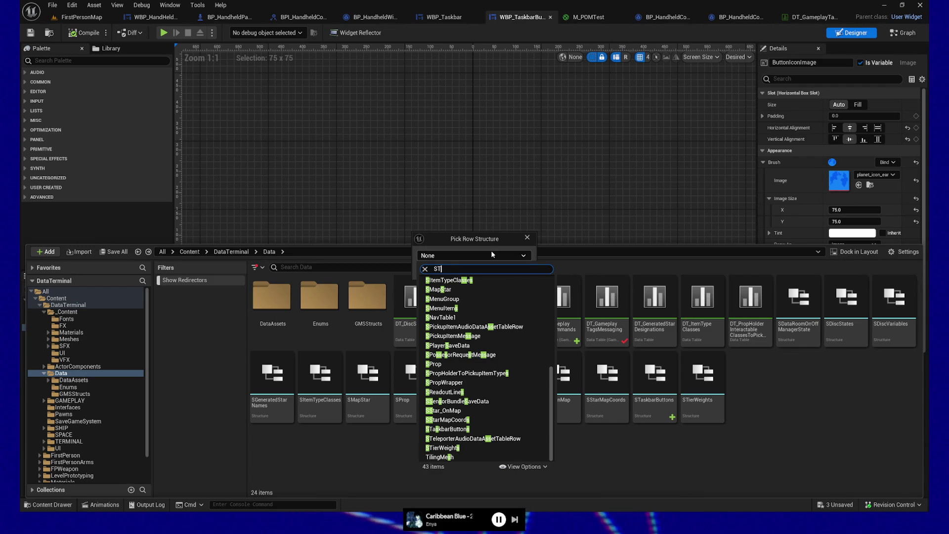
text(Task)
click(475, 280)
click(489, 266)
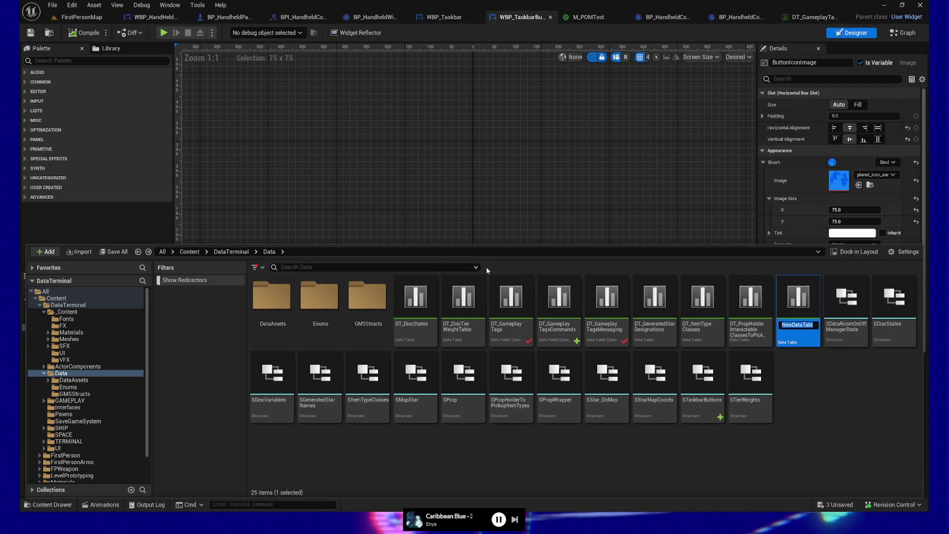
text(D)
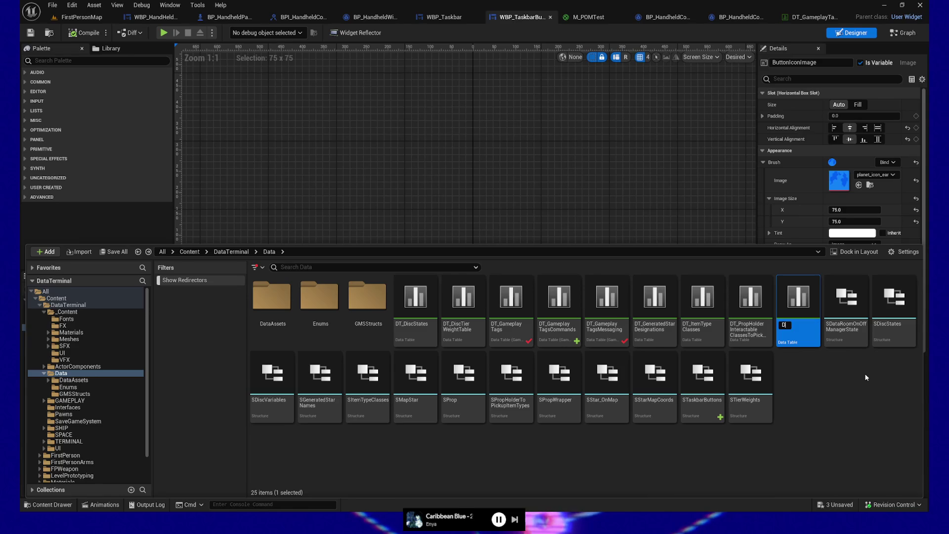
text(T_Tas)
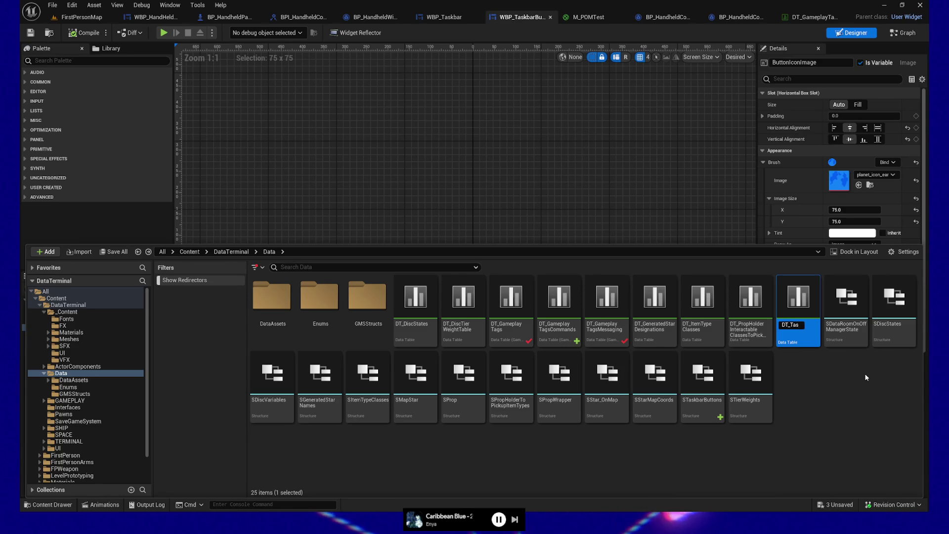
text(kbarButtons)
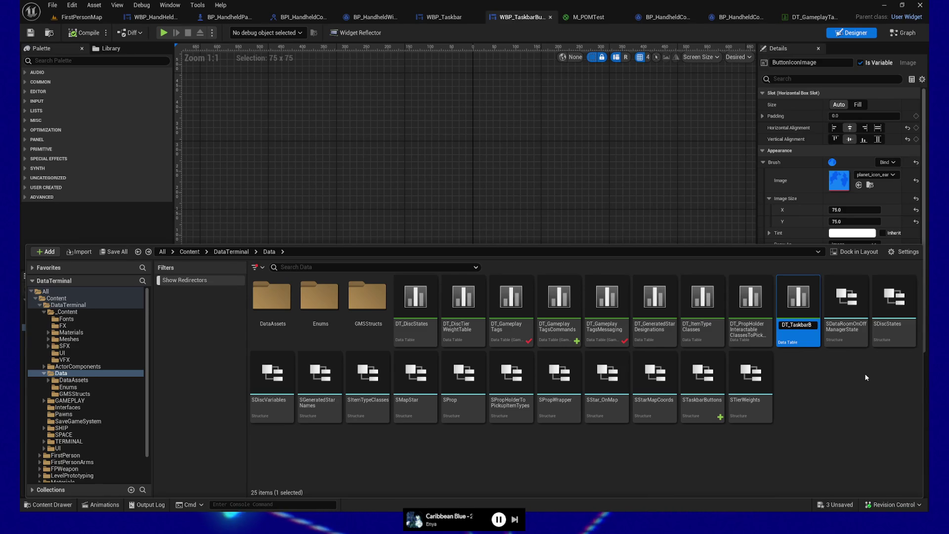
key(Return)
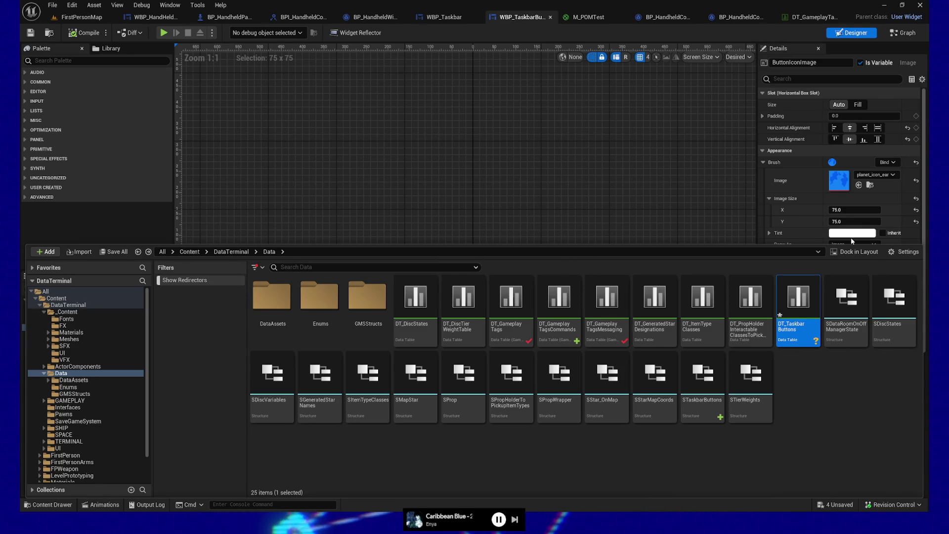
double_click(791, 297)
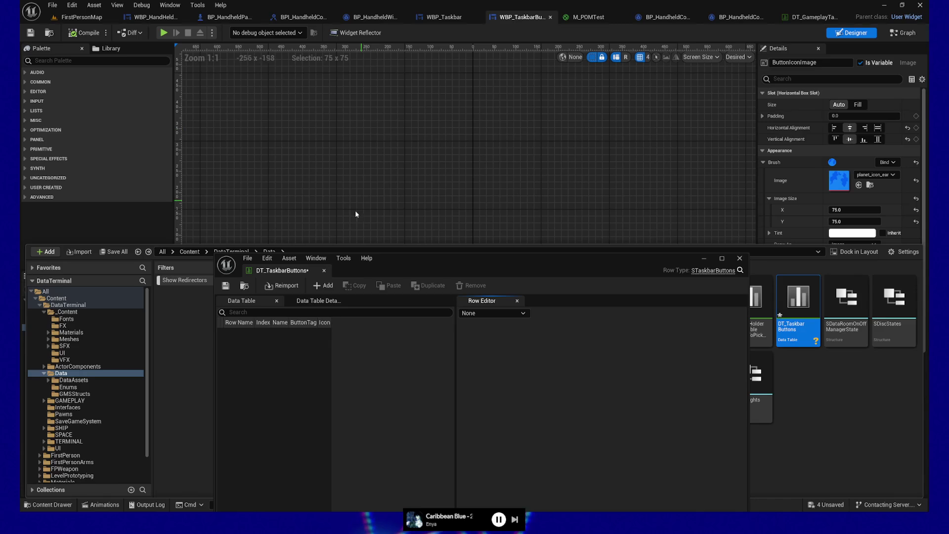
Dock the data table editor and add a row with Index 0 and Name Home
drag(265, 269, 819, 21)
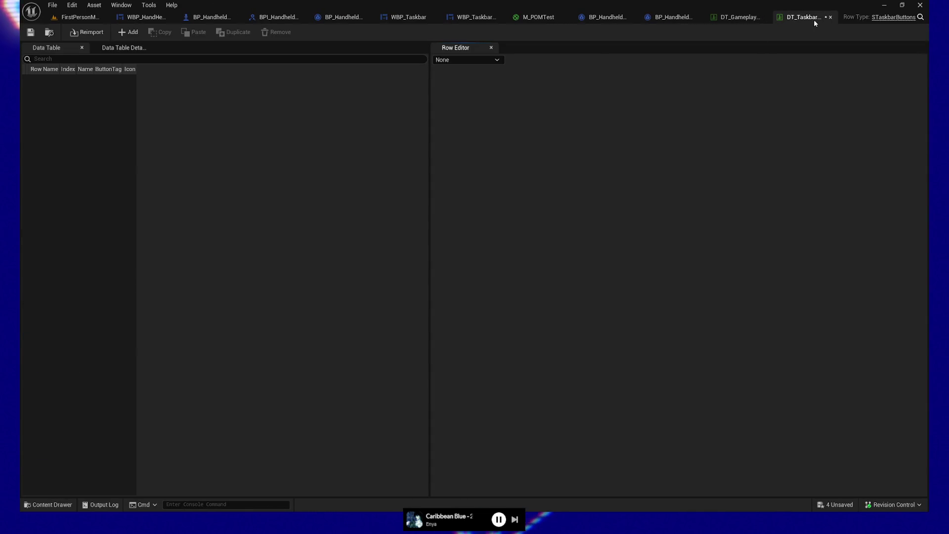
click(128, 33)
click(660, 82)
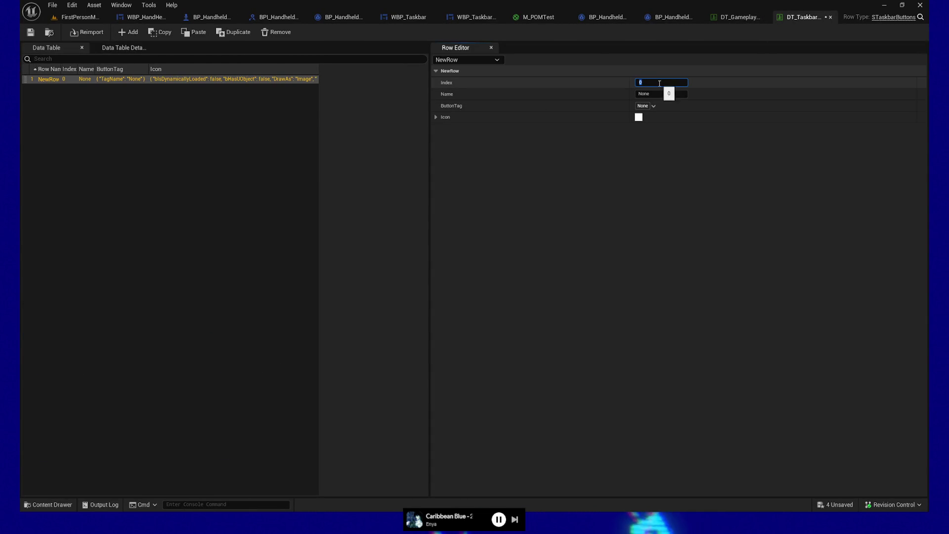
click(662, 94)
text(Home)
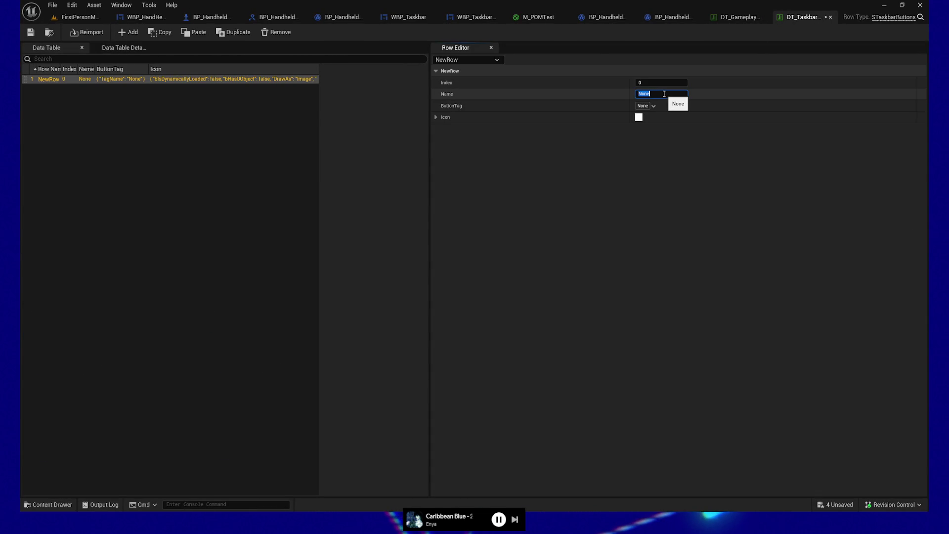
Set the row's ButtonTag to HandheldComputer.Interaction.Taskbar.Home
click(649, 106)
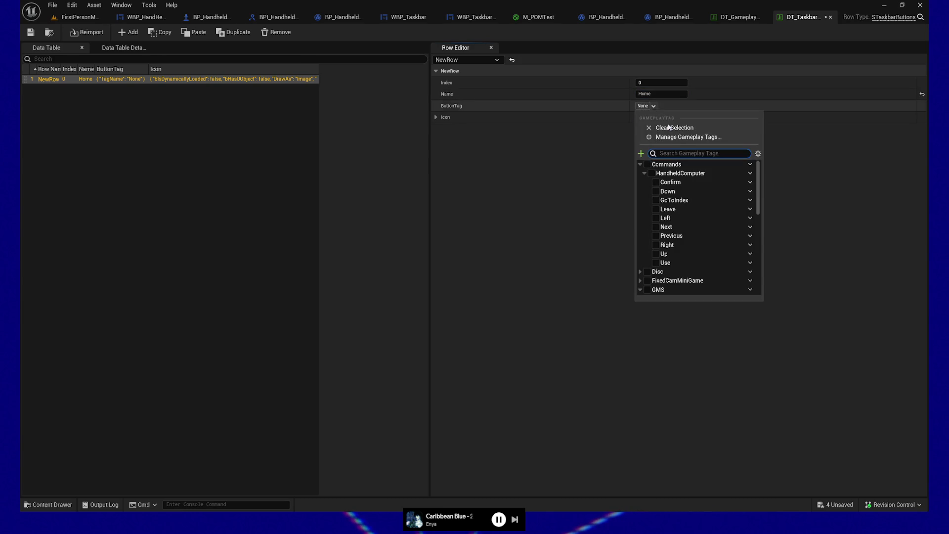
text(Home)
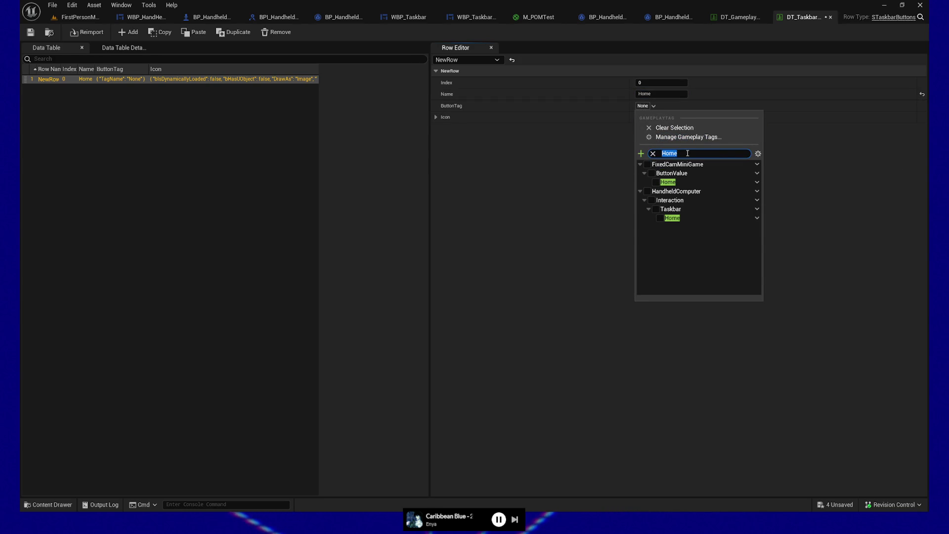
text(but)
text(ba)
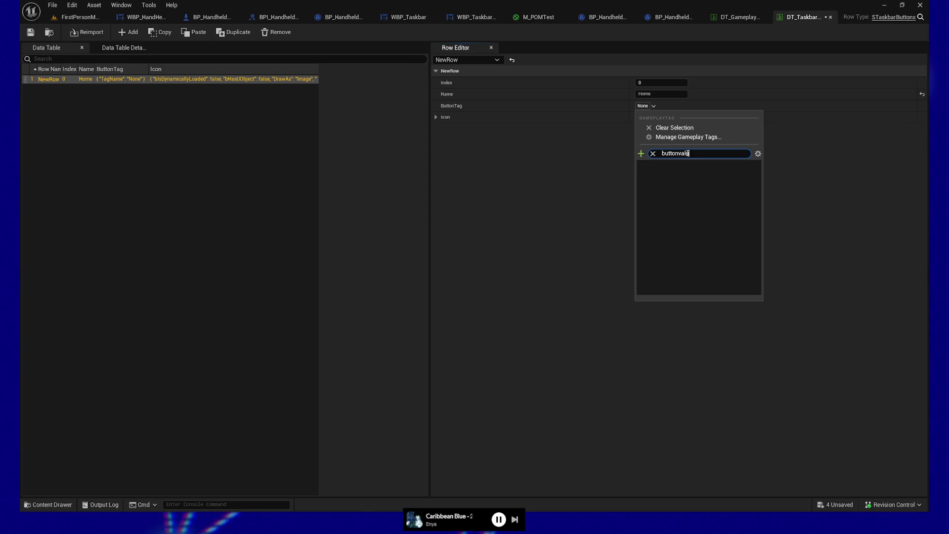
key(BackSpace)
key(BackSpace)
key(BackSpace)
text(home)
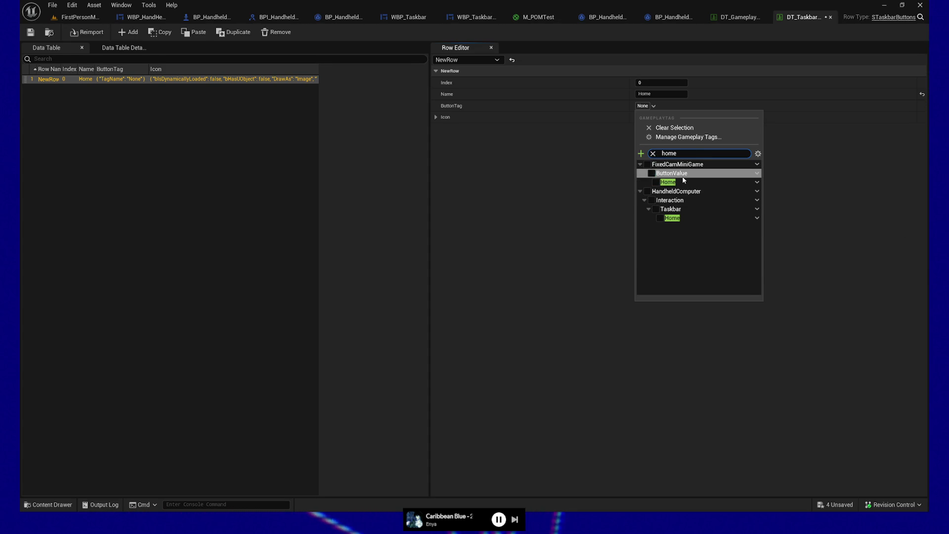
drag(681, 152, 650, 155)
text(taskbar)
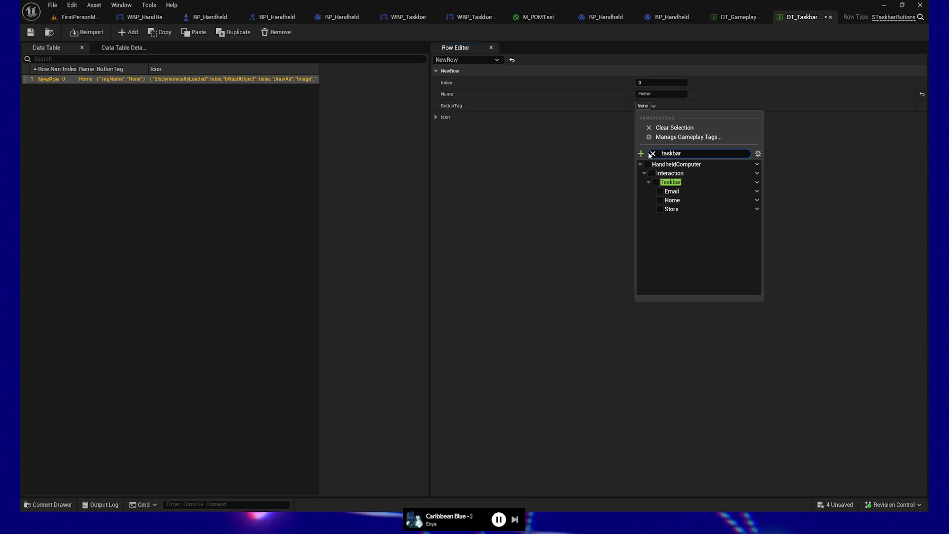
click(659, 200)
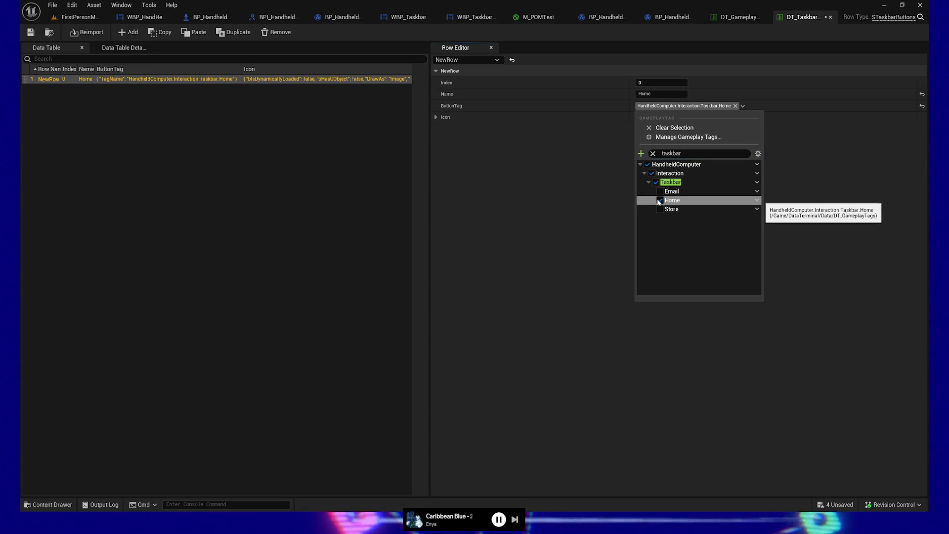
click(583, 168)
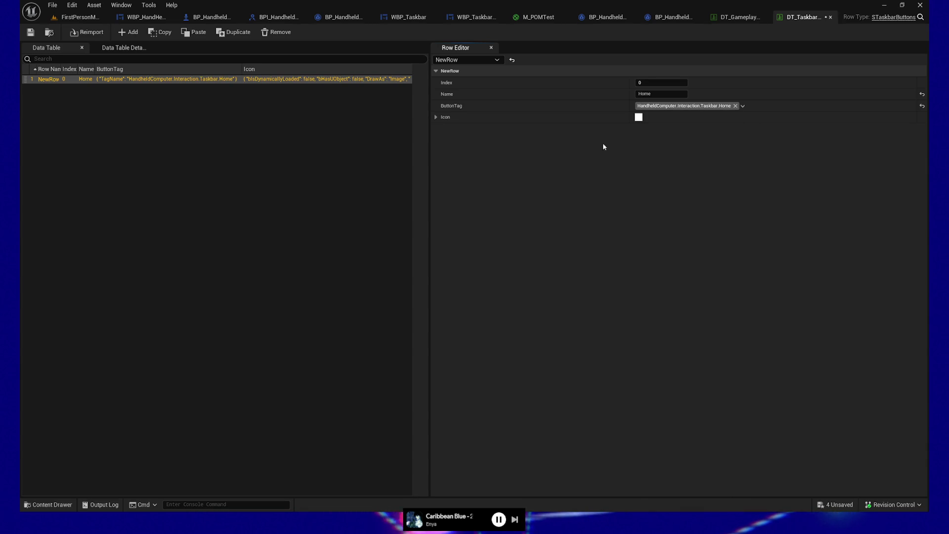
Set the Home row's icon image to planet_icon_earth
click(435, 117)
click(688, 131)
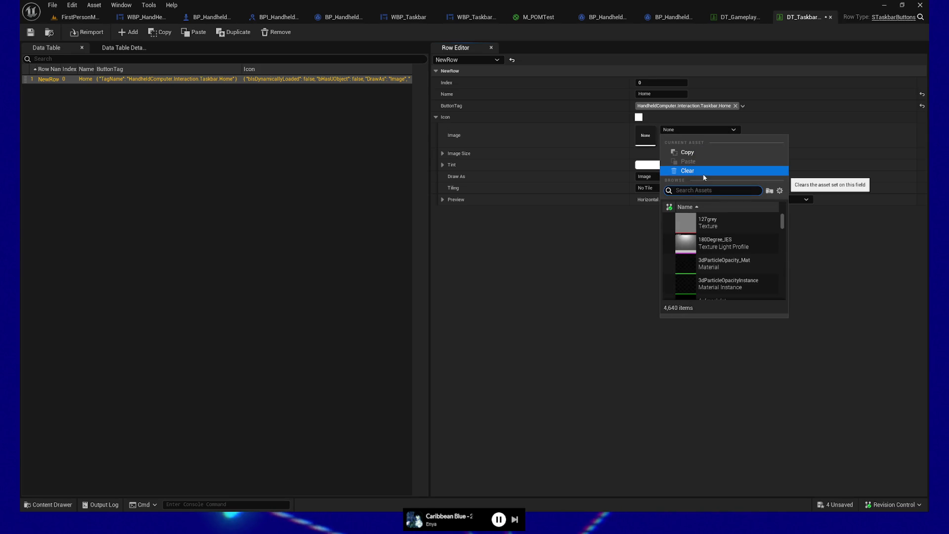
click(48, 504)
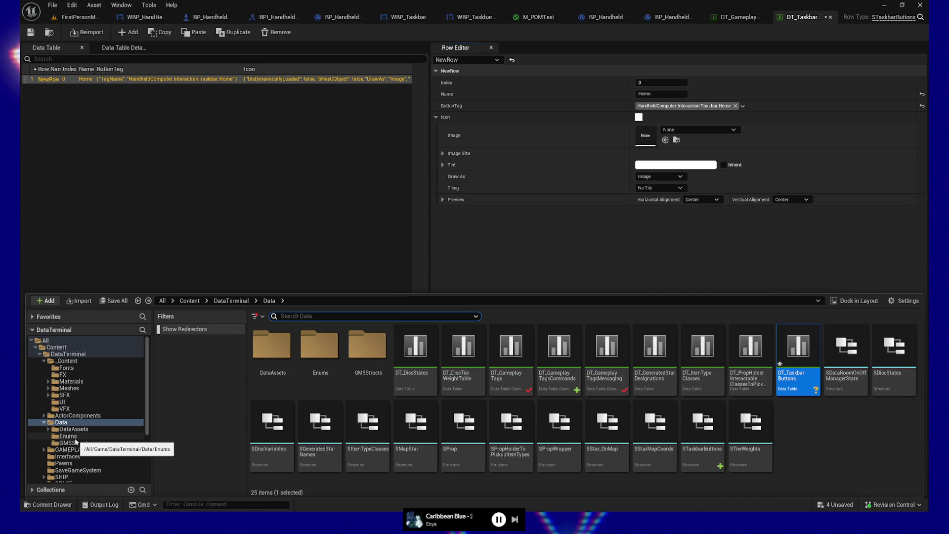
click(70, 402)
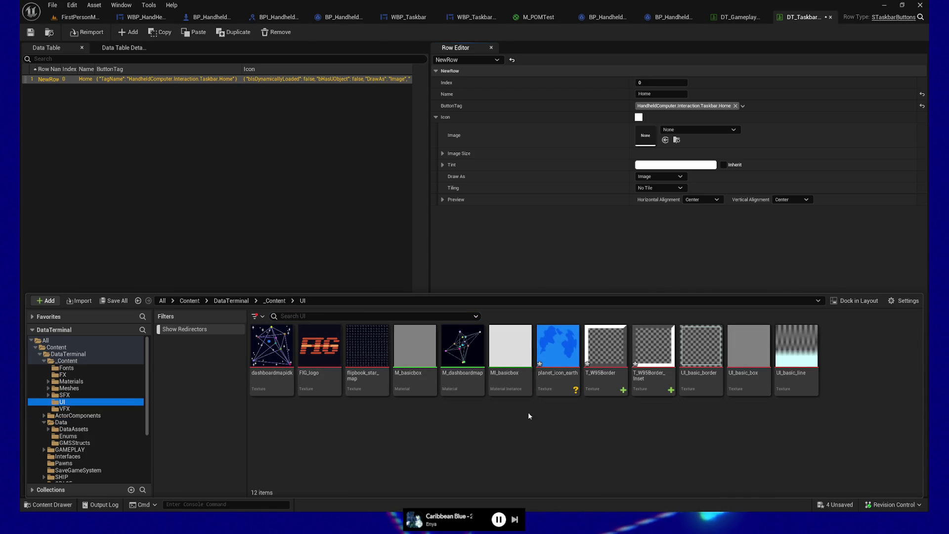
click(683, 129)
text(plat)
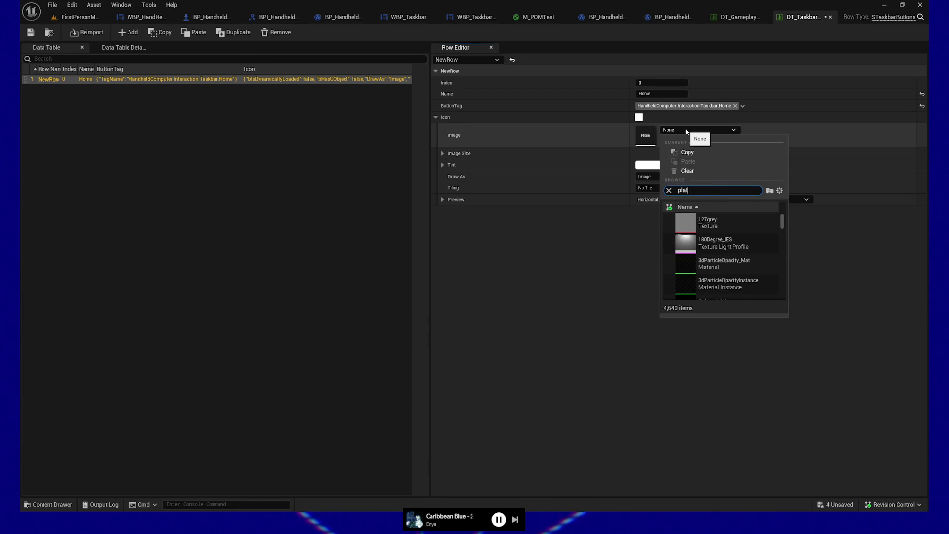
key(BackSpace)
text(net_i)
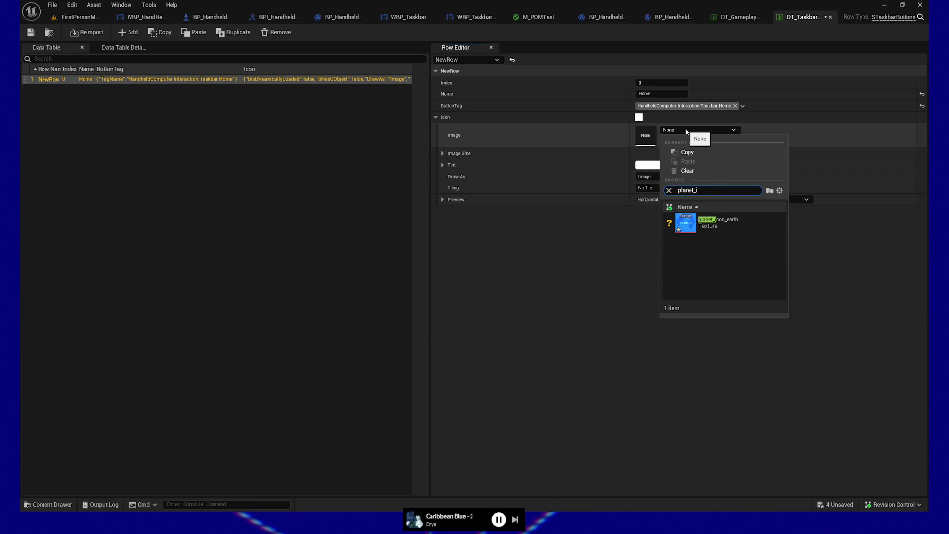
click(717, 220)
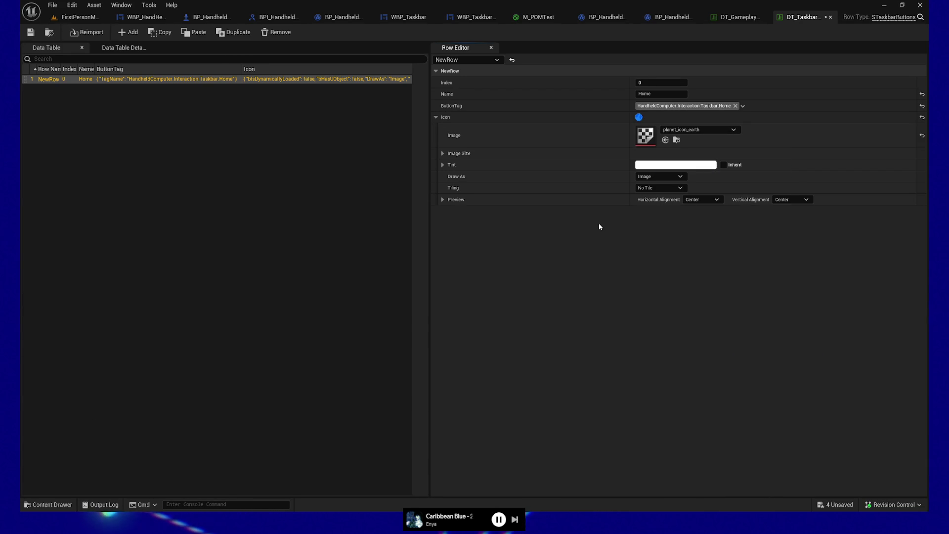
Make the icon's image size 75 x 75 and save the data table
click(442, 154)
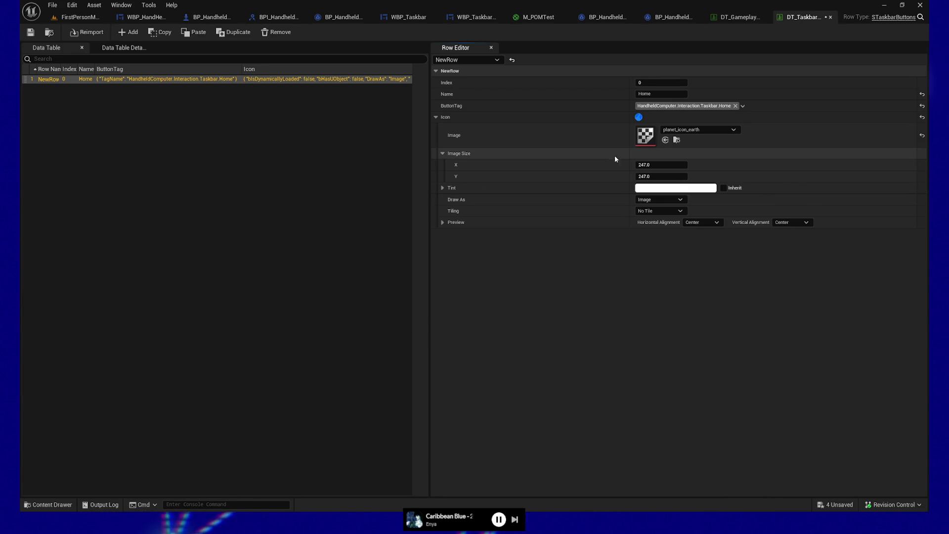
click(653, 166)
text(75)
key(Tab)
text(75)
key(Tab)
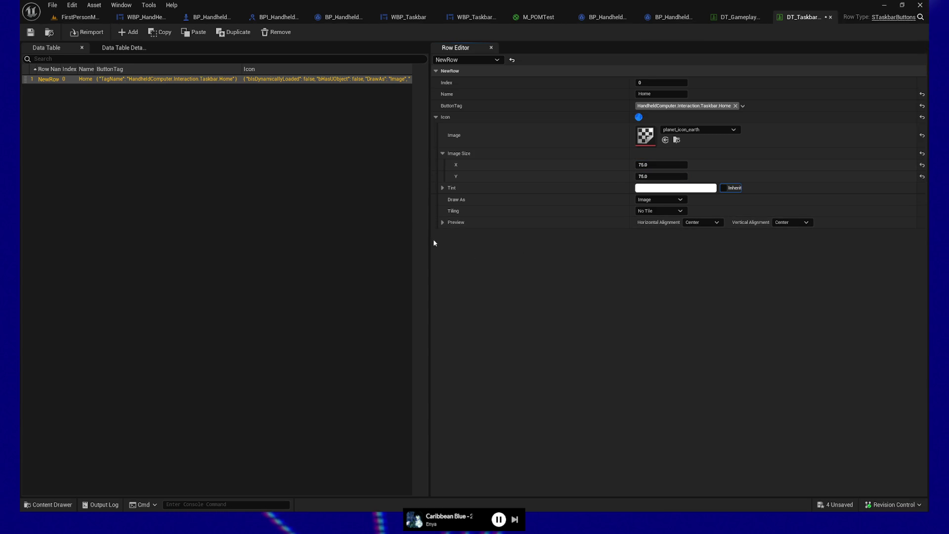
click(658, 211)
click(455, 196)
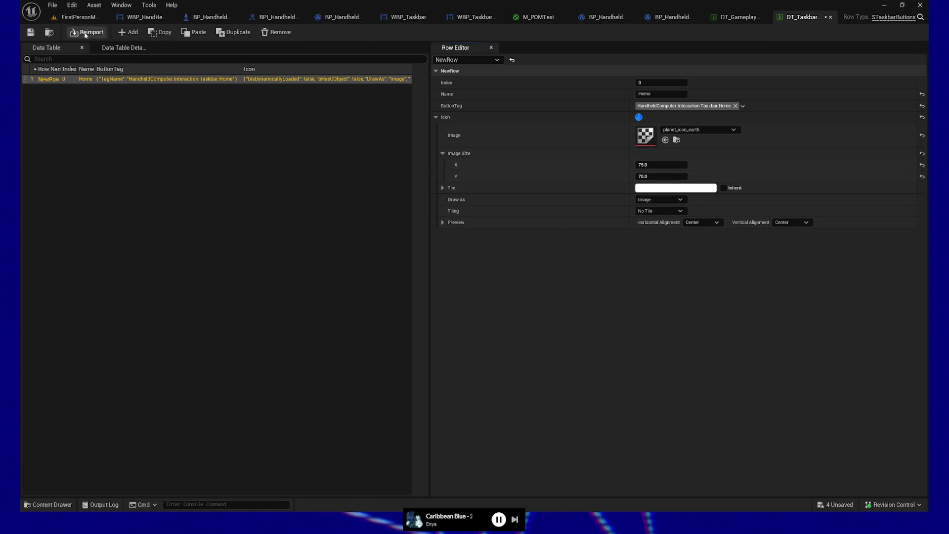
click(31, 32)
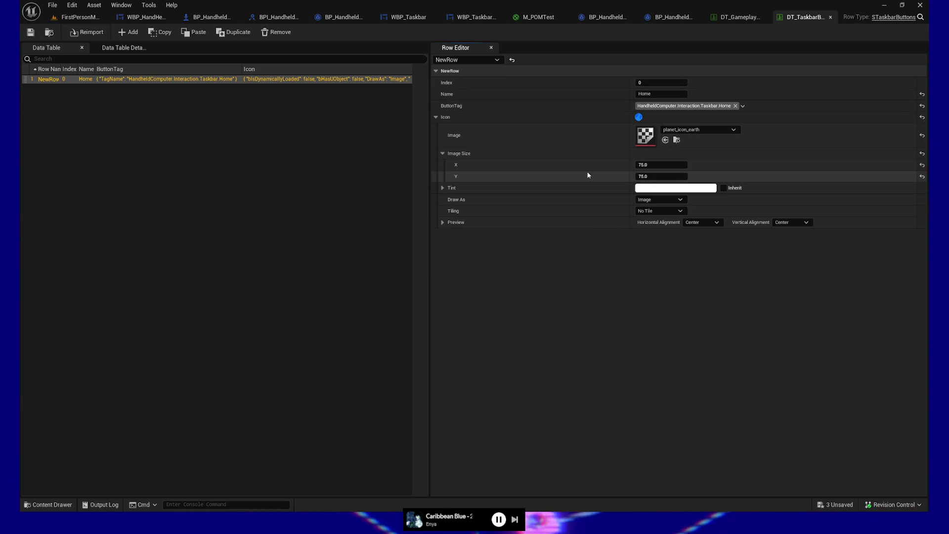
Duplicate the Home row into an Email row with Index 1 and tag Taskbar.Email
click(436, 117)
right_click(139, 80)
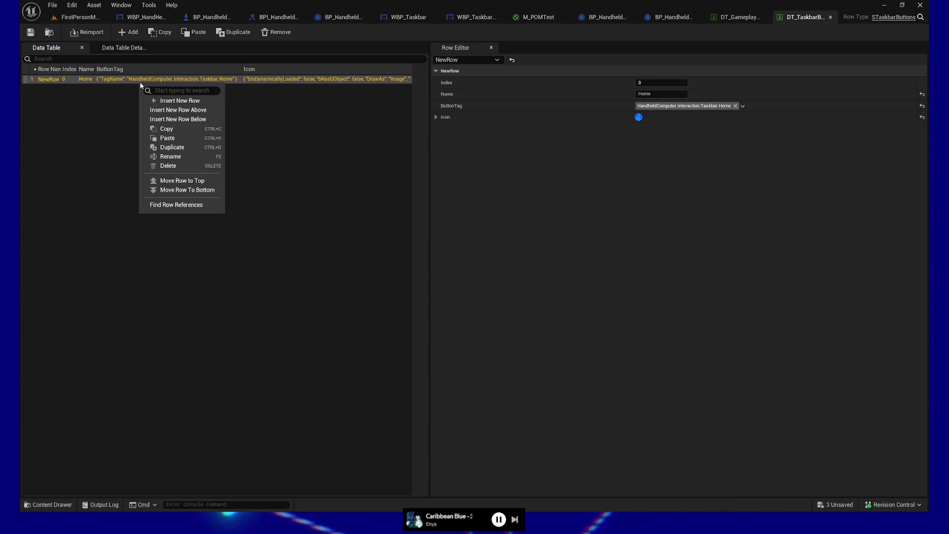
click(173, 148)
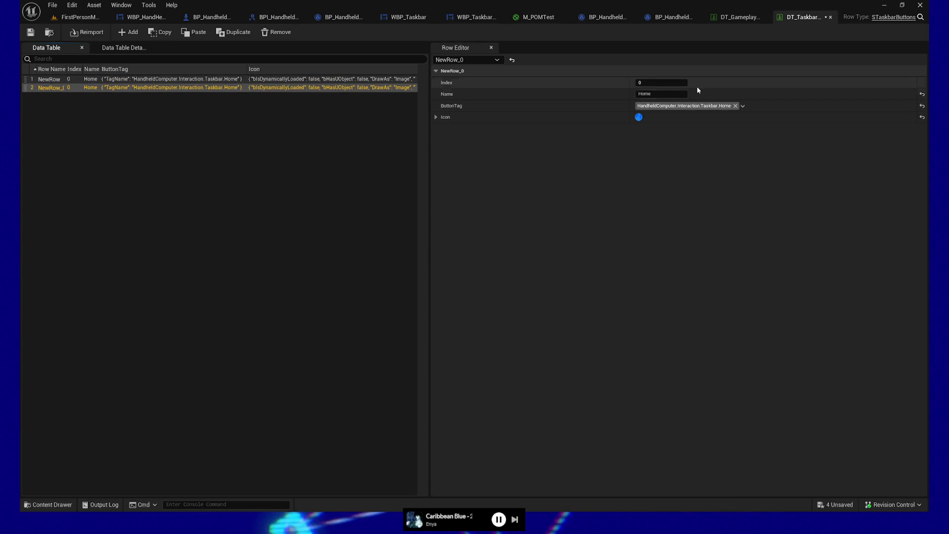
click(657, 83)
text(1)
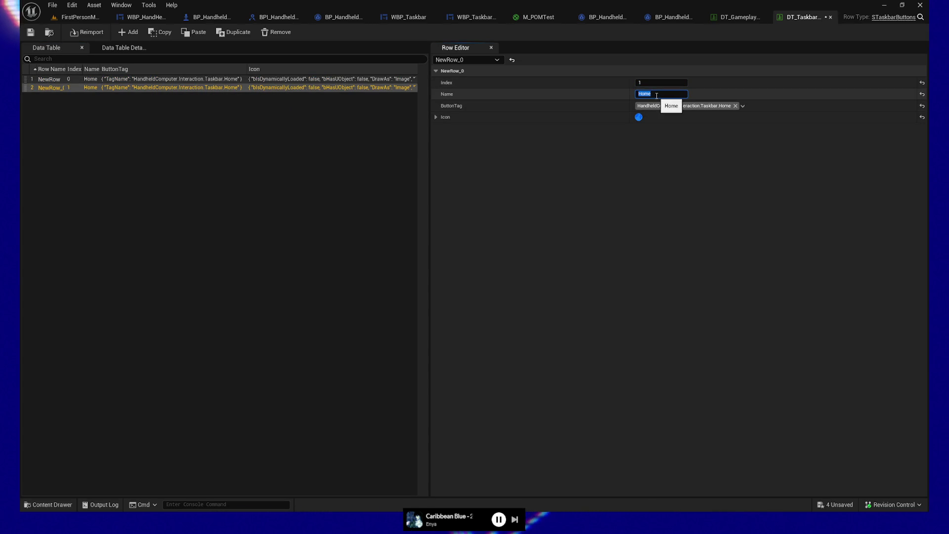
text(Email)
key(Return)
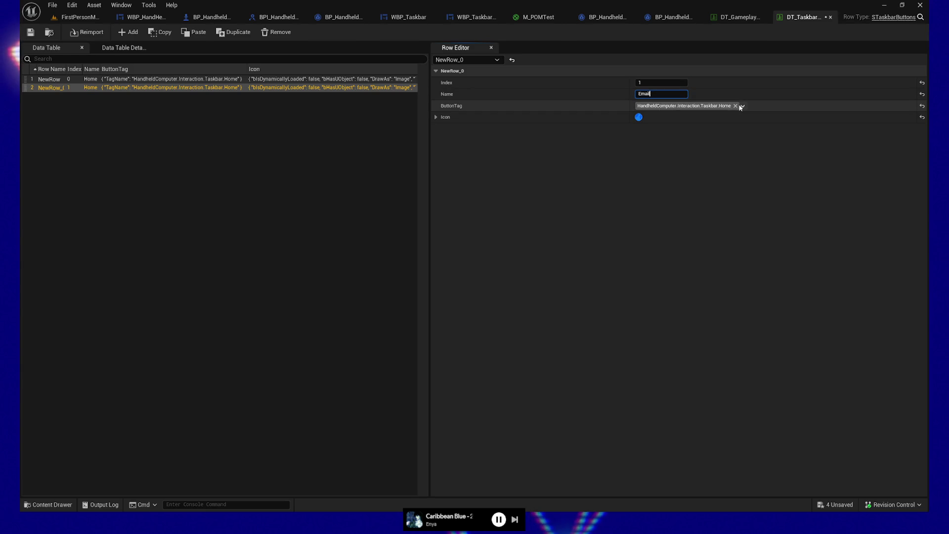
click(742, 105)
click(660, 223)
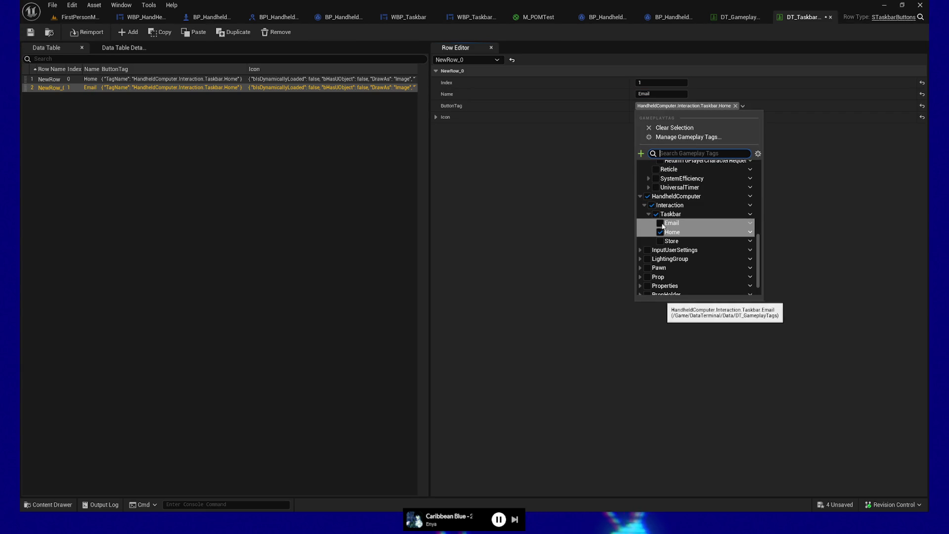
click(555, 180)
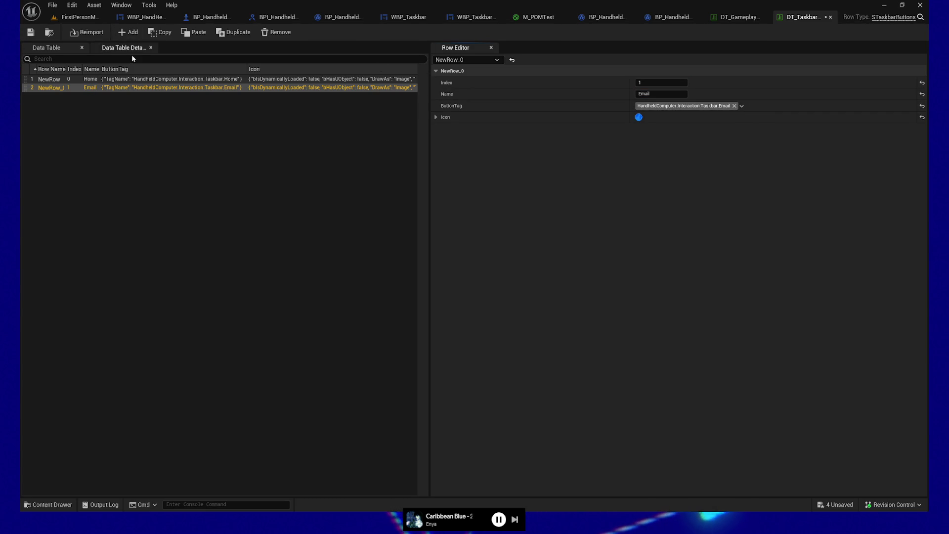
Duplicate it into a Store row with Index 2 and tag Taskbar.Store, then save
right_click(121, 88)
click(148, 150)
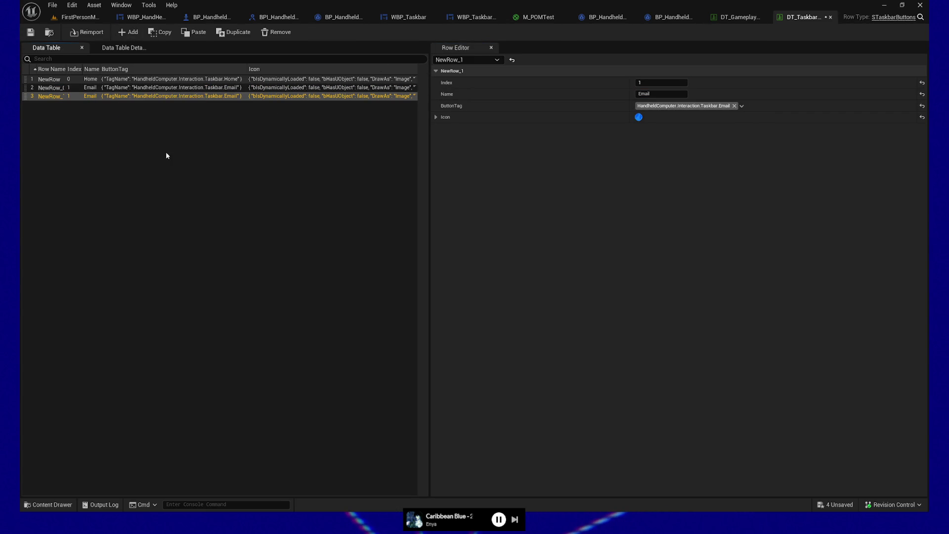
text(2)
key(Return)
click(659, 94)
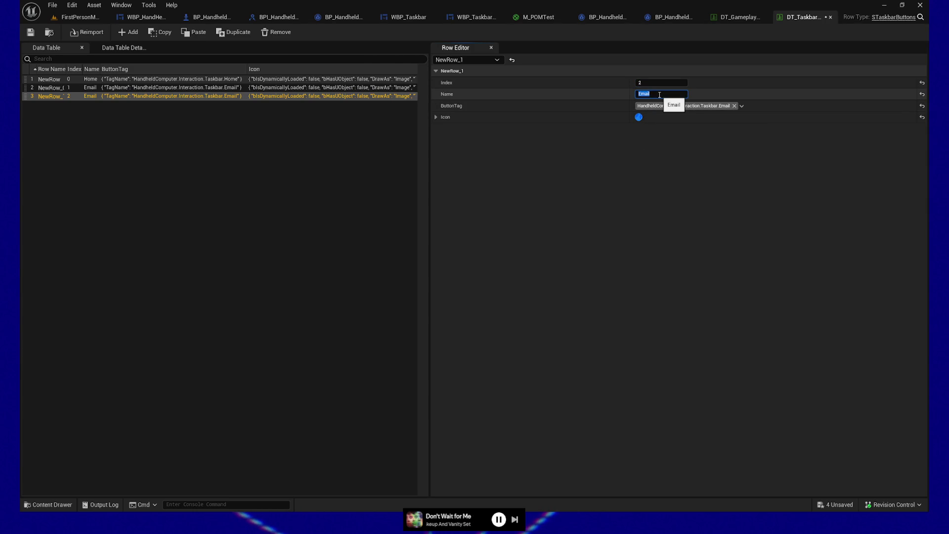
text(Store)
click(741, 106)
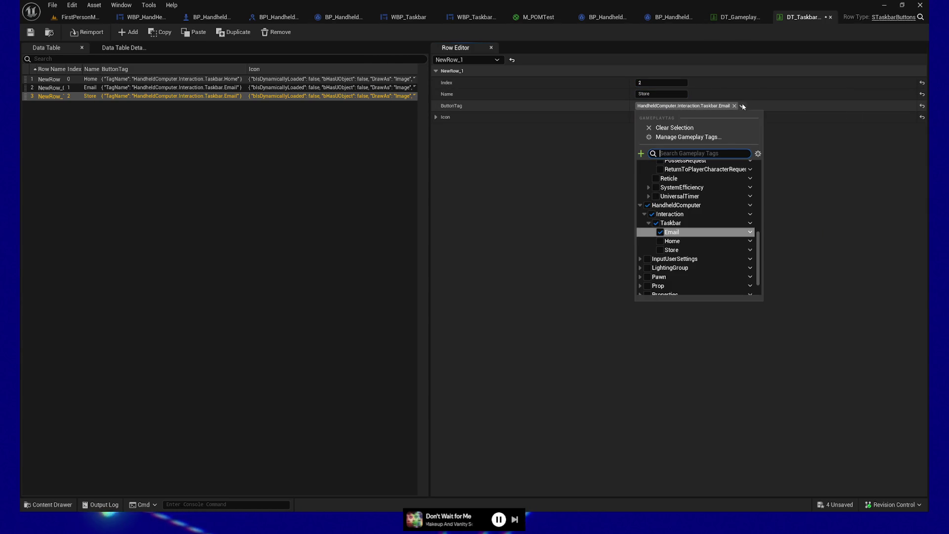
click(664, 249)
click(573, 213)
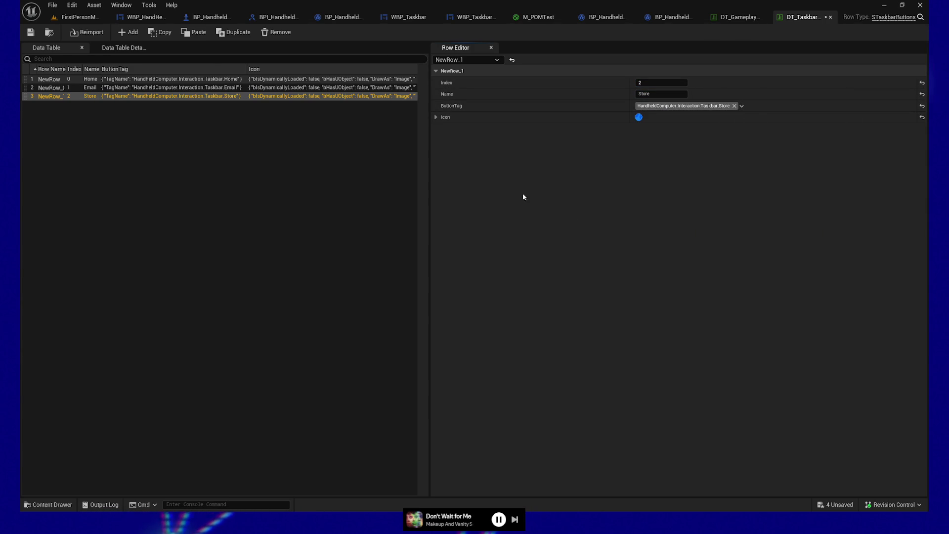
click(28, 33)
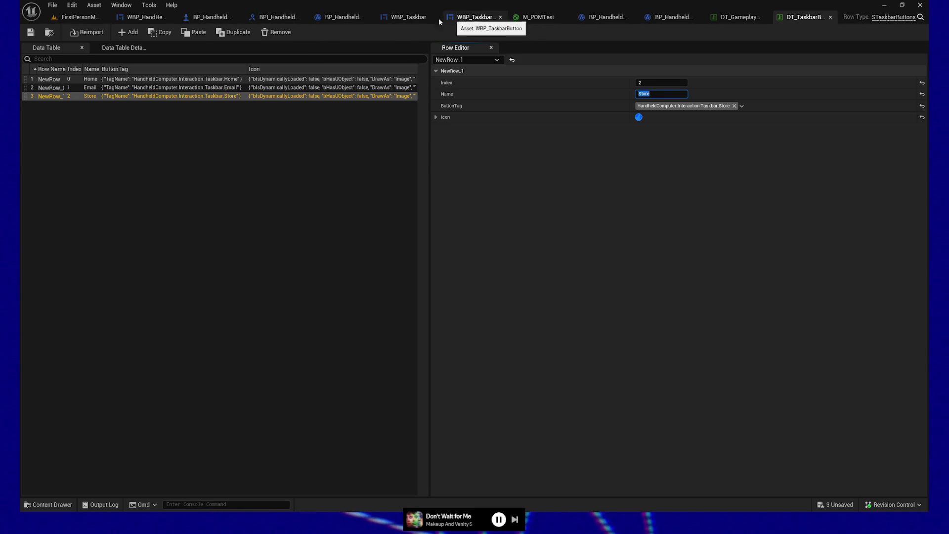
Switch to WBP_Taskbar's Event Graph and open the node list on empty canvas below the button chain
click(410, 17)
mouse_move(309, 257)
mouse_down()
mouse_move(450, 267)
mouse_move(435, 203)
mouse_up()
drag(417, 163, 428, 258)
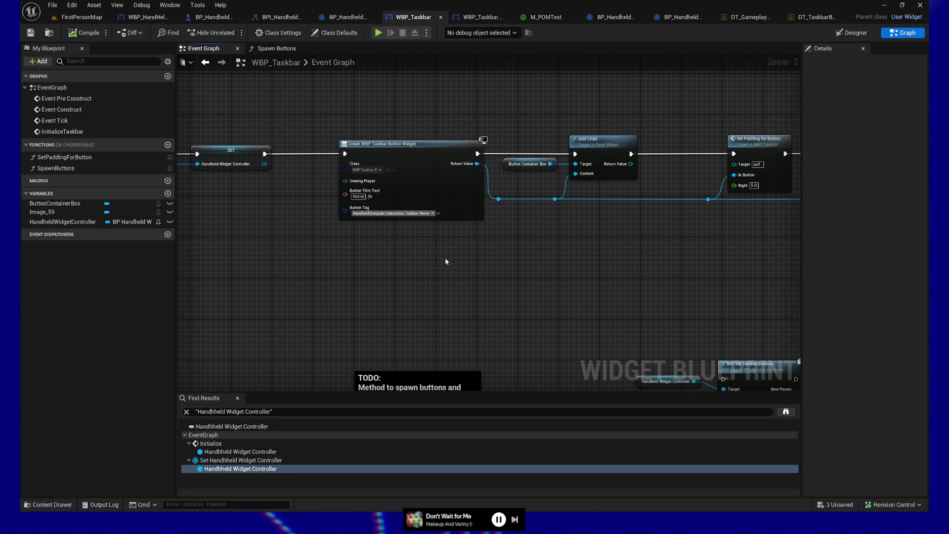
right_click(303, 263)
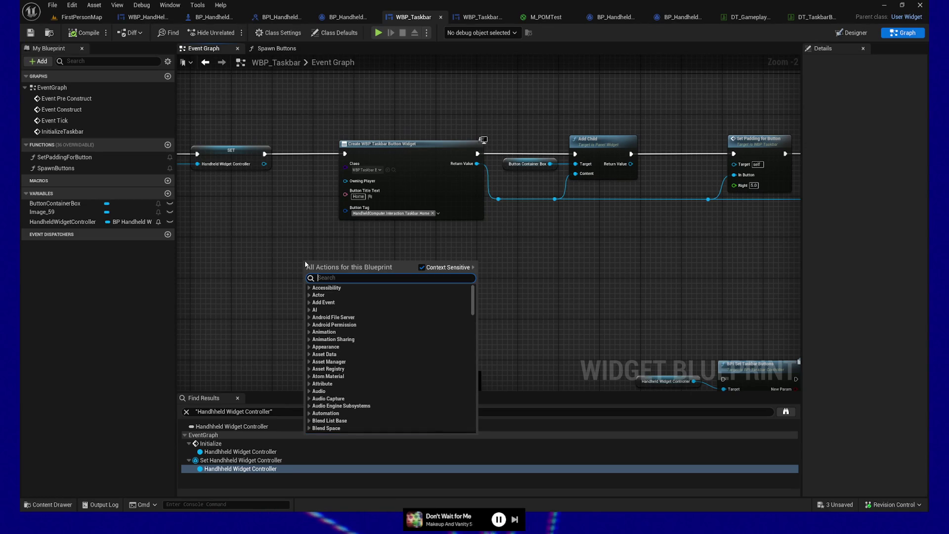
Add a Get Data Table Row Names node feeding a For Each Loop, aligned in one row
text(get data tab)
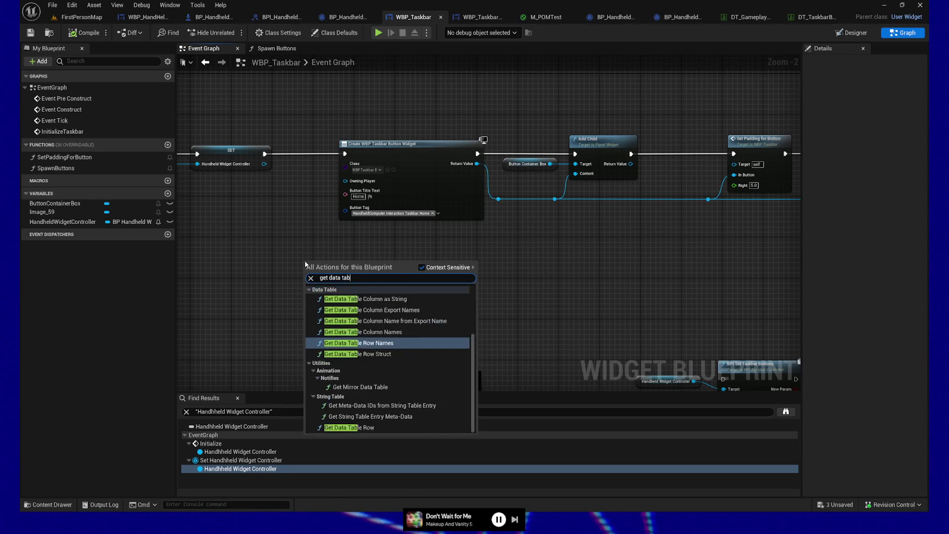
text(le row)
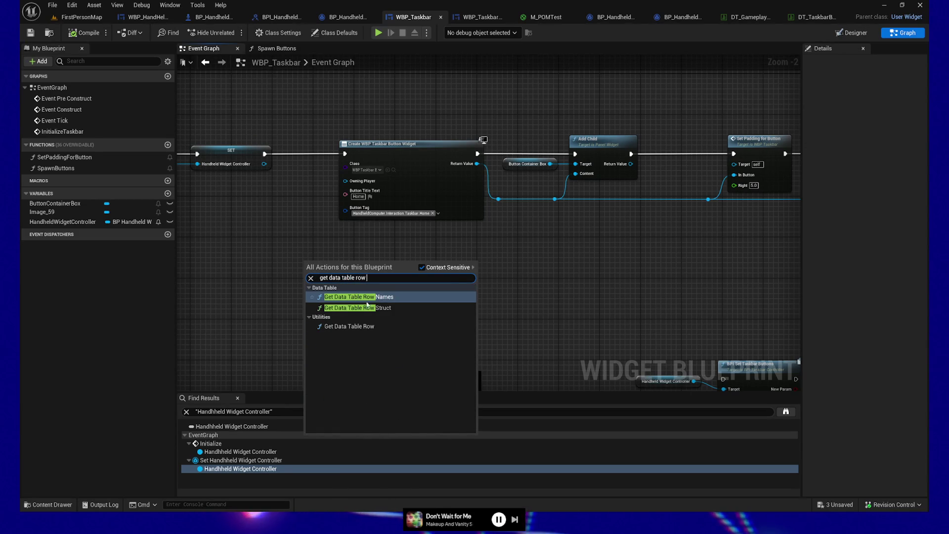
click(369, 297)
mouse_move(404, 286)
mouse_down()
mouse_move(546, 292)
mouse_move(423, 299)
mouse_up()
text(for each)
key(Return)
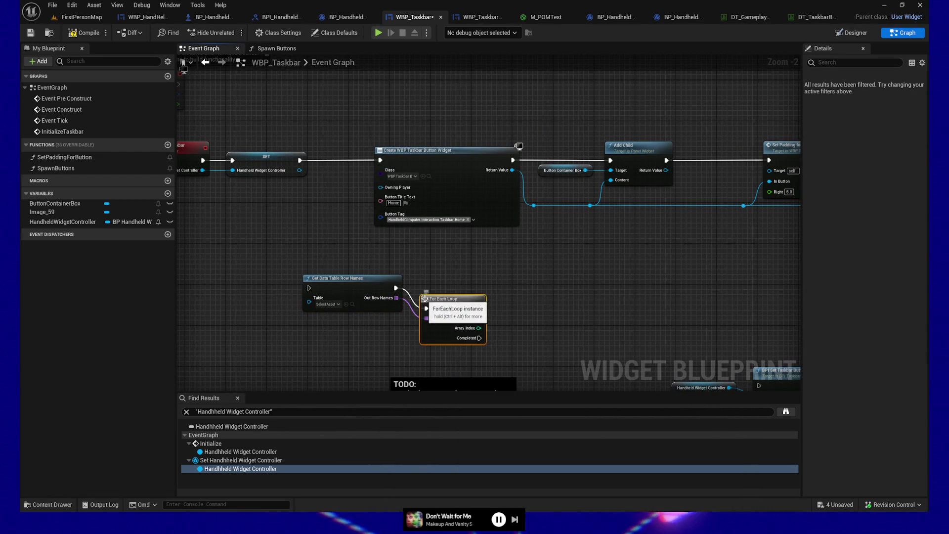
drag(499, 346, 297, 269)
key(q)
drag(346, 291, 262, 285)
Set the row names node's Table to DT_TaskbarButtons and move both nodes left
click(267, 280)
text(d)
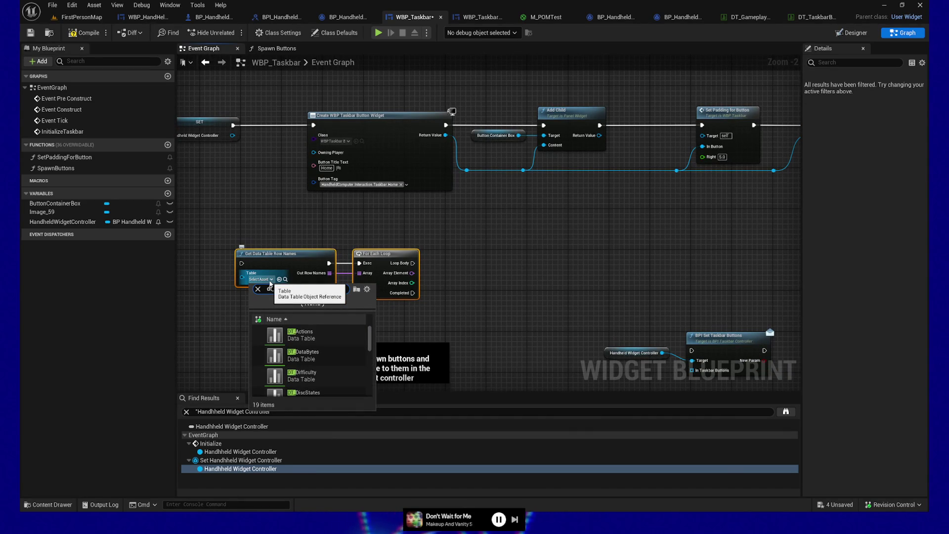
text(_Taskbar)
click(307, 335)
mouse_move(291, 318)
mouse_down()
mouse_move(424, 272)
mouse_move(415, 270)
mouse_move(441, 190)
mouse_move(266, 220)
mouse_move(427, 280)
mouse_up()
drag(291, 232, 209, 237)
mouse_move(326, 211)
mouse_down()
mouse_move(519, 165)
mouse_move(621, 197)
mouse_move(372, 204)
mouse_move(483, 205)
mouse_up()
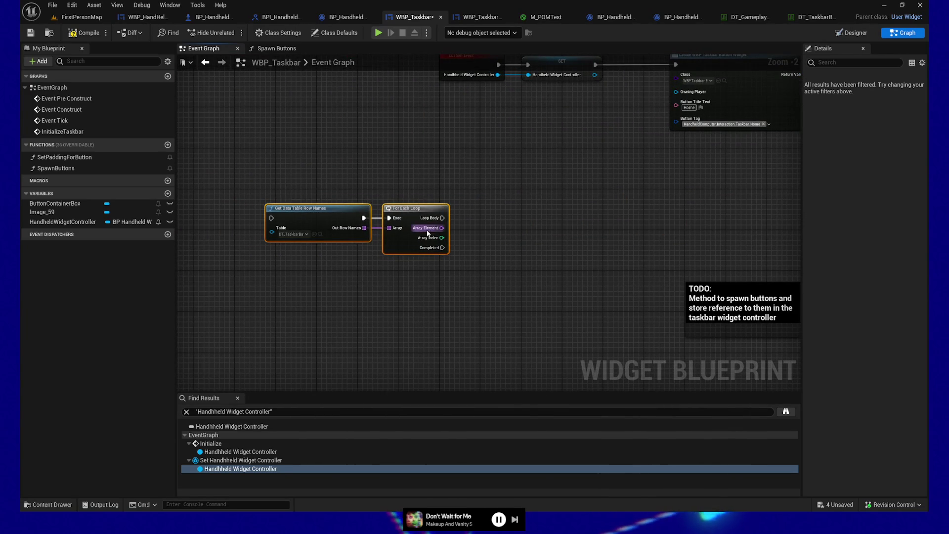
drag(441, 228, 482, 231)
Add a Get Data Table Row node on DT_TaskbarButtons for each loop element
text(get data table row)
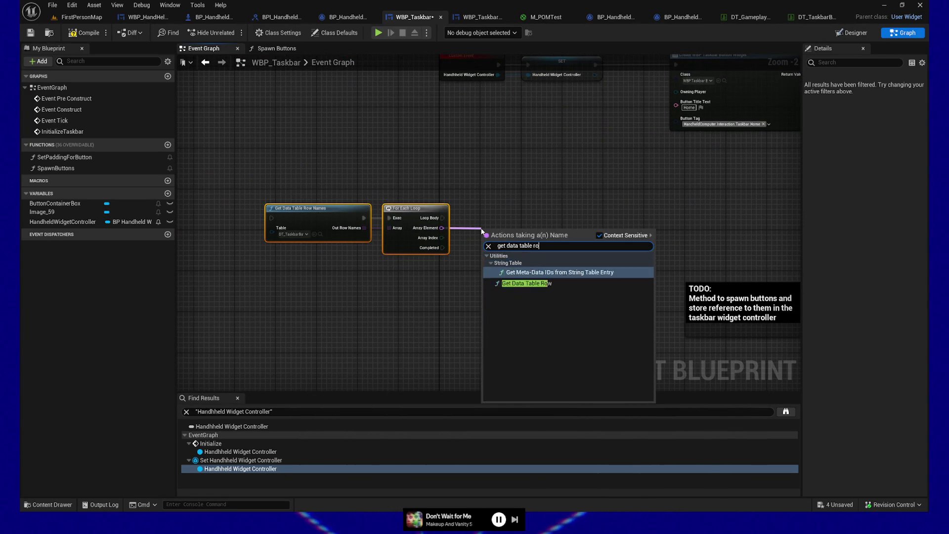
key(Return)
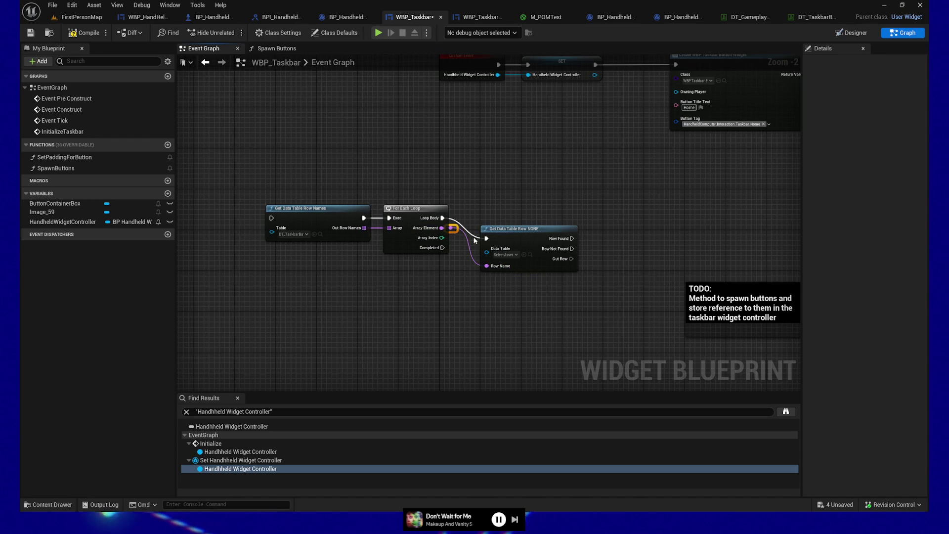
click(513, 255)
text(dt_taskbar)
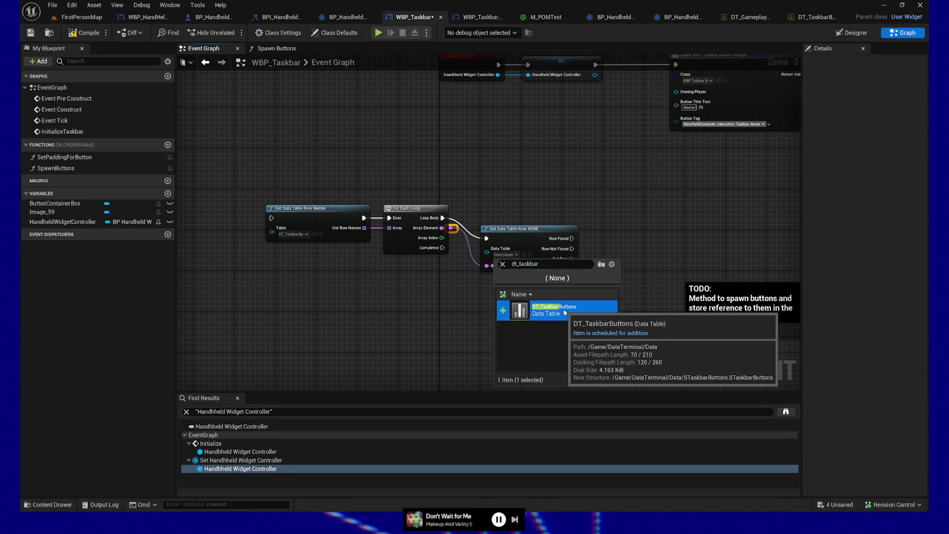
click(562, 309)
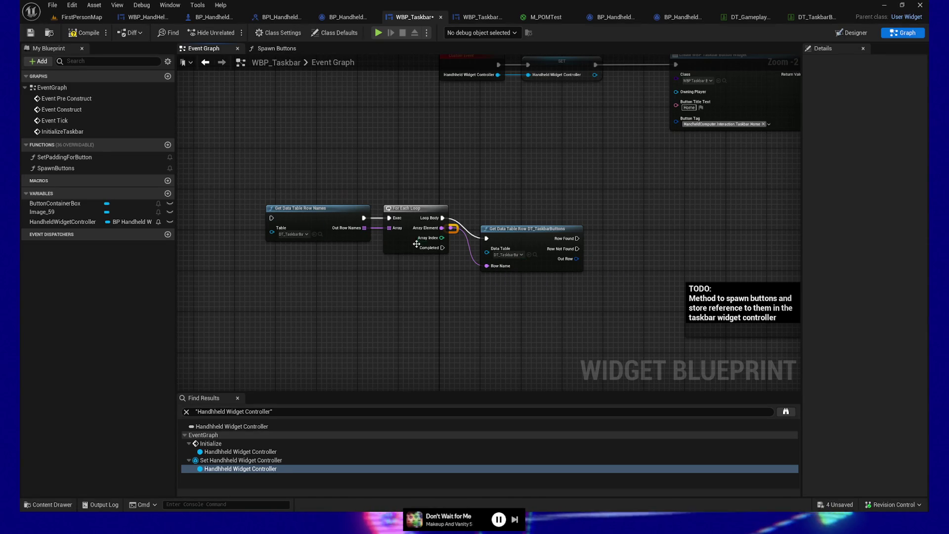
Align the row lookup with the loop and reroute the row name wire down to Completed level
click(502, 240)
ctrl+click(415, 210)
key(q)
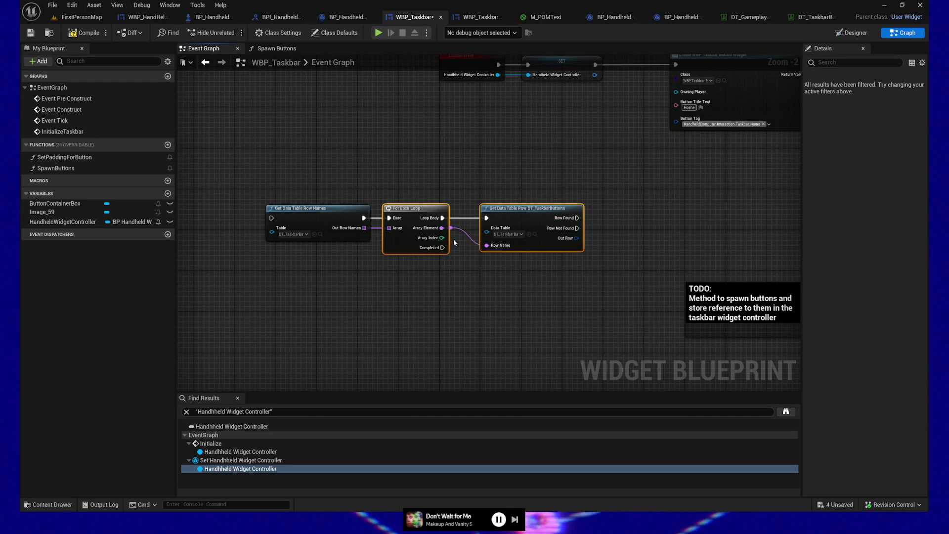
click(454, 242)
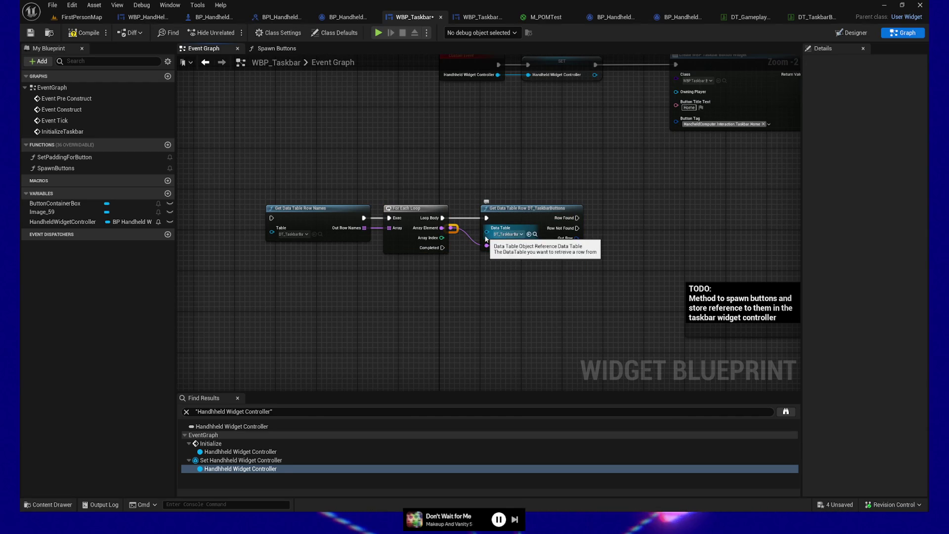
double_click(456, 229)
drag(455, 227, 455, 245)
drag(317, 190, 585, 277)
key(q)
click(467, 244)
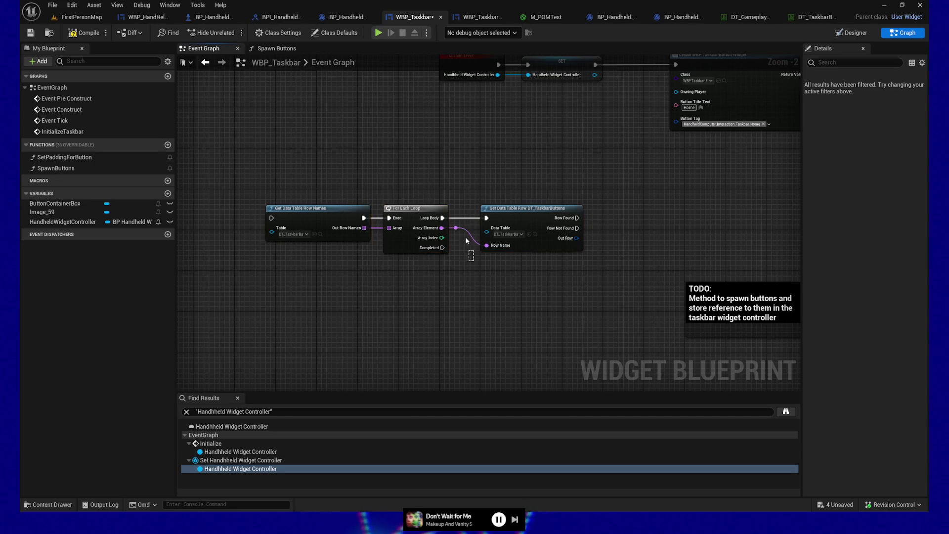
mouse_move(459, 229)
mouse_down()
mouse_move(456, 248)
mouse_move(272, 167)
mouse_up()
Move the loop nodes left and split the Out Row pin into Index, Name, Button Tag and Icon
drag(529, 278, 537, 283)
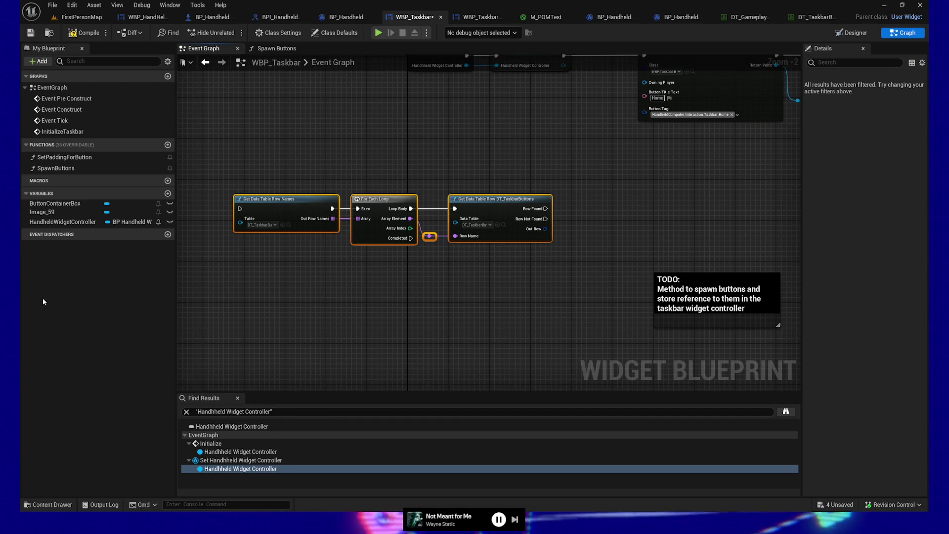
click(423, 295)
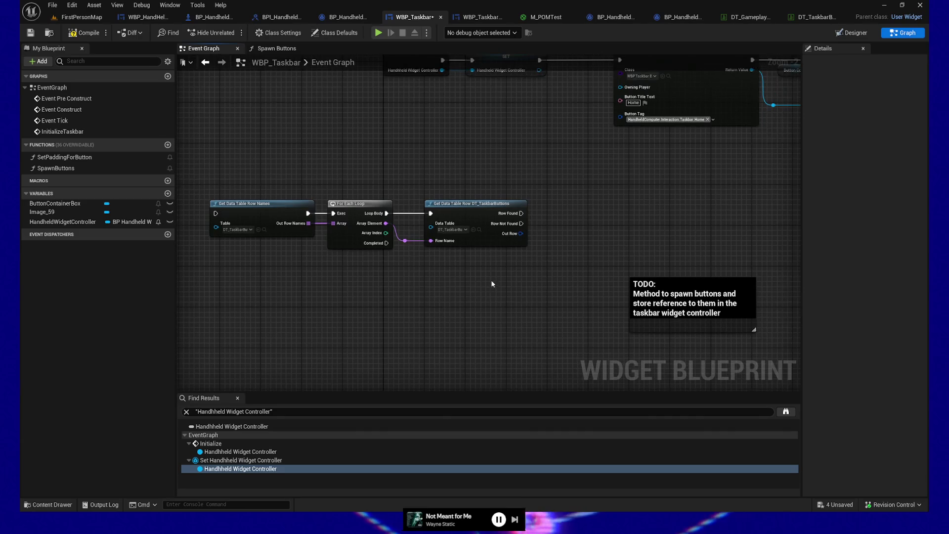
drag(262, 182, 518, 295)
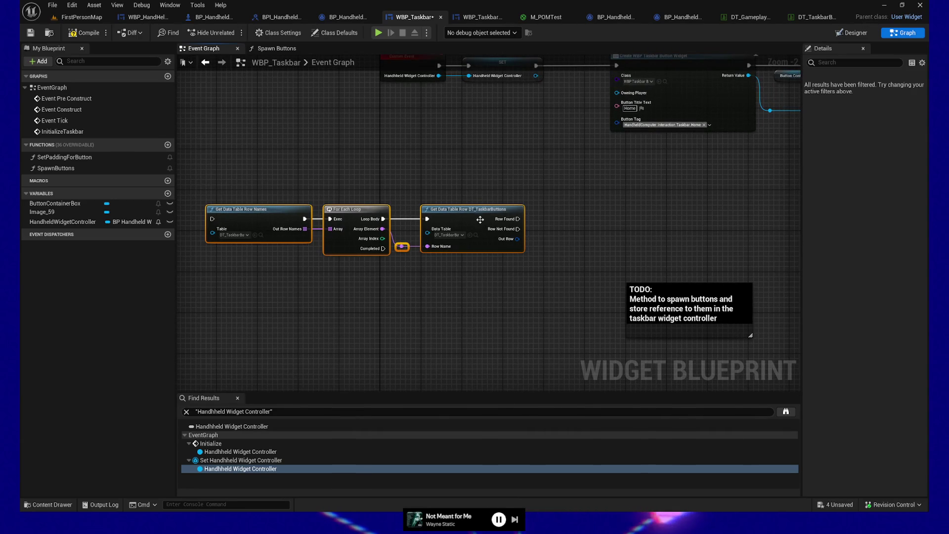
drag(479, 217, 443, 217)
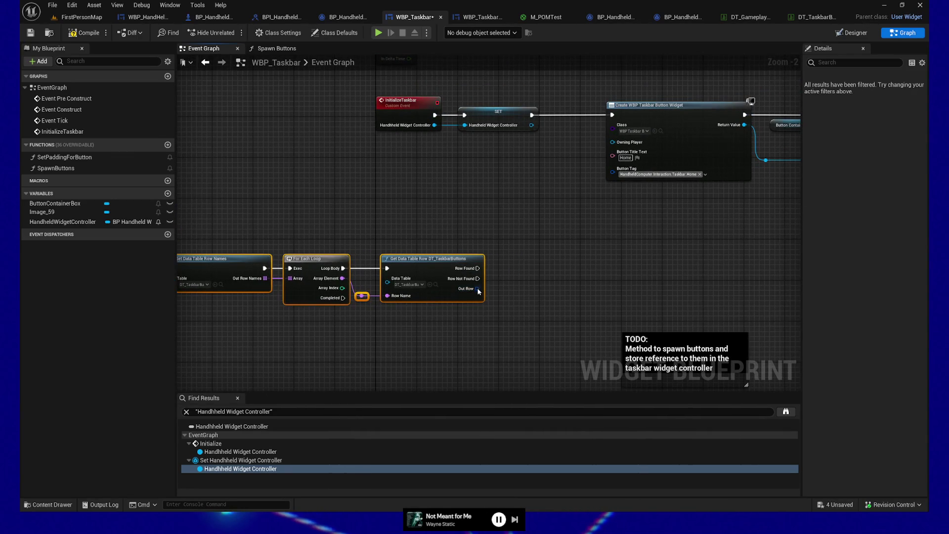
right_click(479, 292)
click(499, 324)
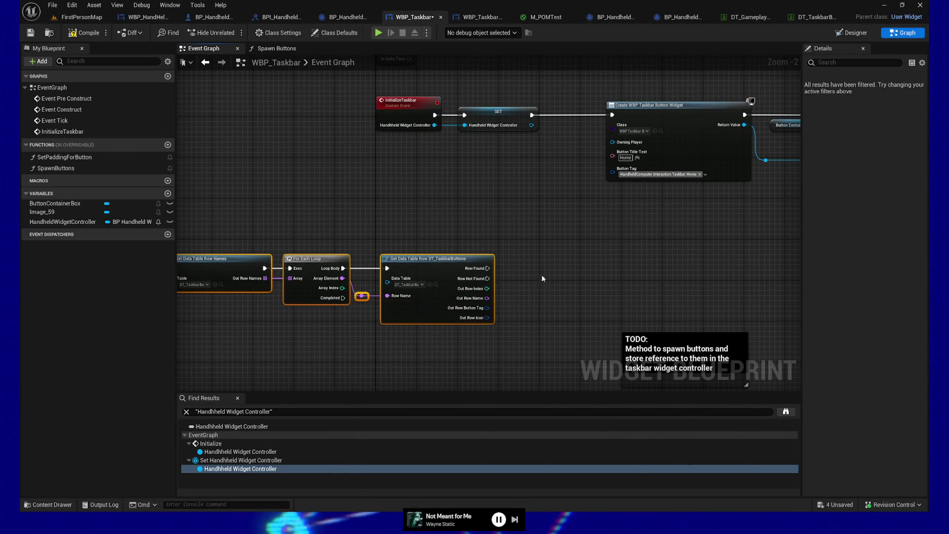
drag(546, 269, 528, 267)
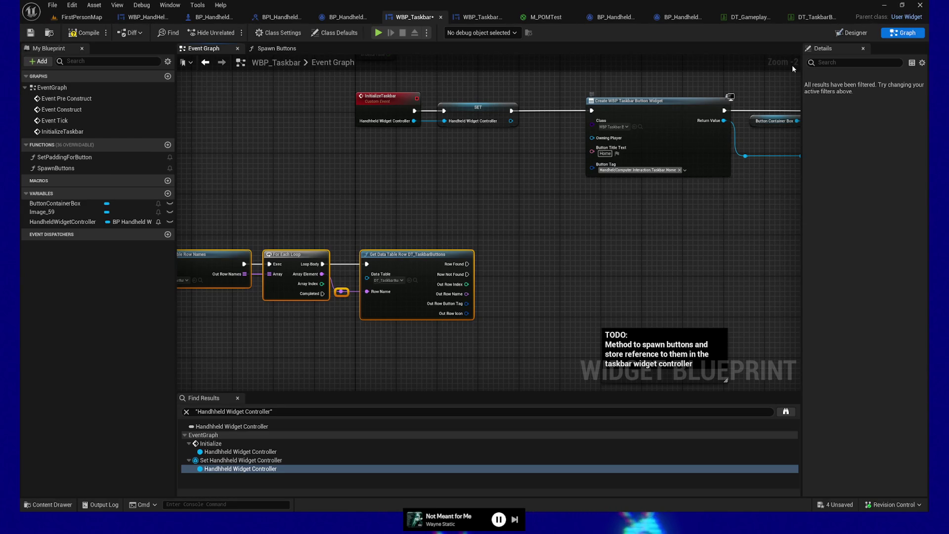
Open WBP_TaskbarButton's Event Graph and zoom in around the SetText node
click(482, 17)
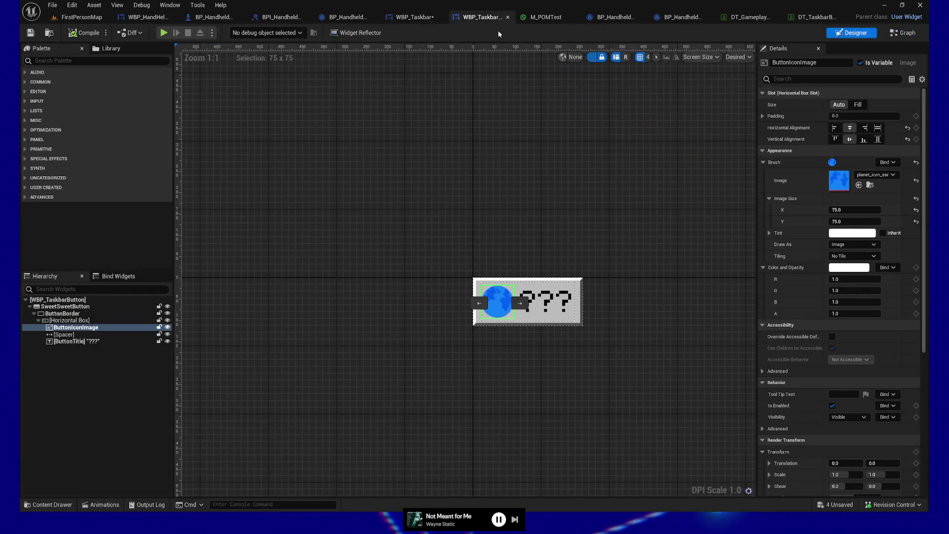
click(897, 32)
drag(603, 254, 643, 248)
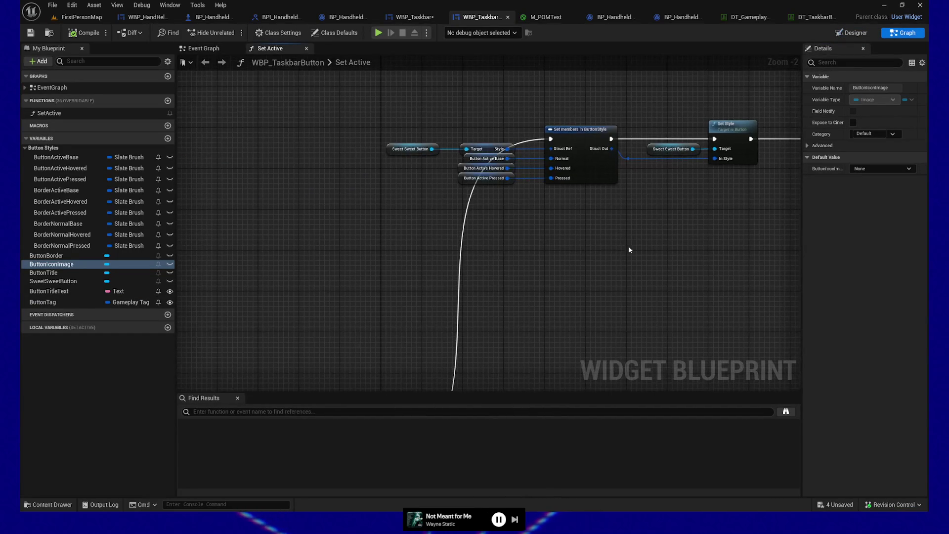
click(212, 50)
mouse_move(354, 120)
mouse_down()
mouse_move(615, 152)
mouse_move(593, 173)
mouse_move(628, 271)
mouse_up()
scroll(628, 271, up, 3)
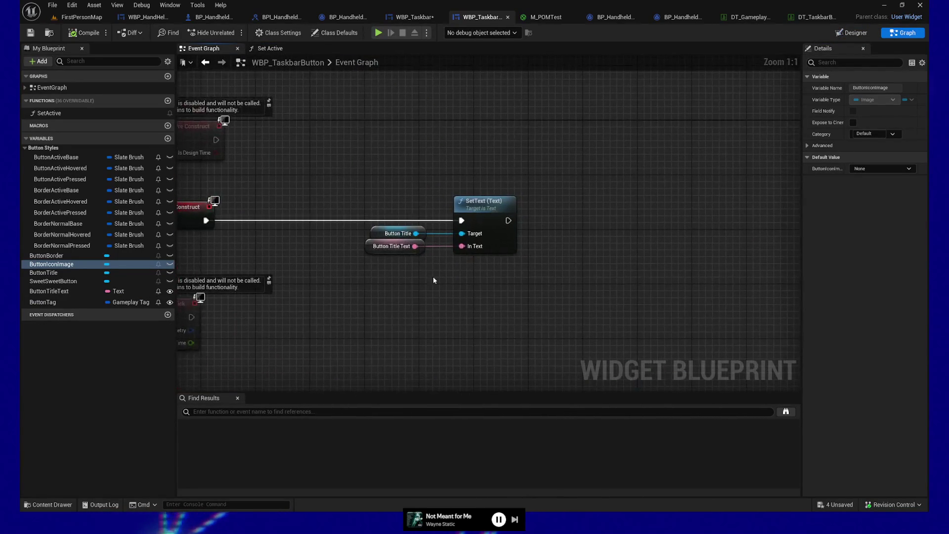
drag(435, 276, 365, 234)
Place a Button Icon Image getter and add a Set Brush node targeting it
mouse_move(110, 264)
mouse_down()
mouse_move(529, 185)
mouse_move(576, 158)
mouse_move(581, 172)
mouse_move(667, 178)
mouse_move(667, 169)
mouse_up()
text(set)
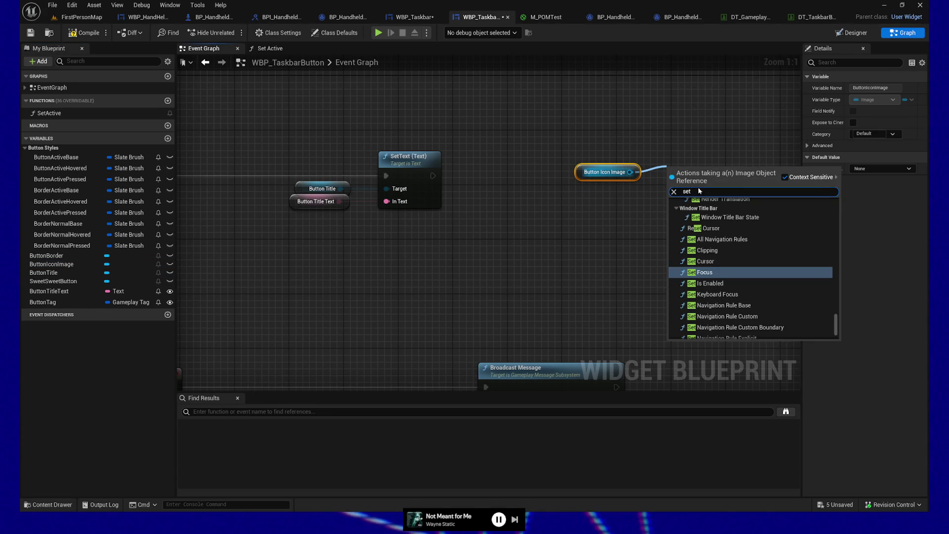
click(544, 247)
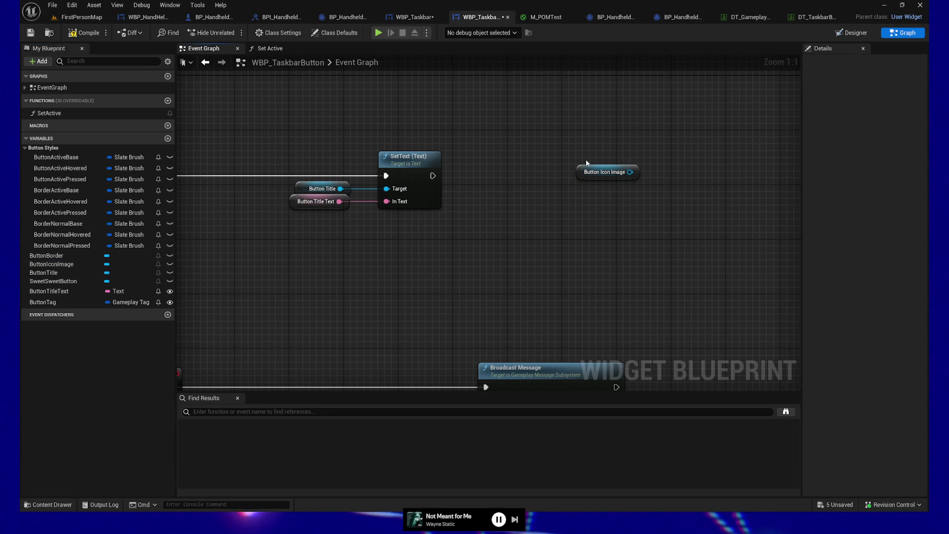
mouse_move(580, 171)
mouse_down()
mouse_move(539, 213)
mouse_move(636, 193)
mouse_up()
text(set)
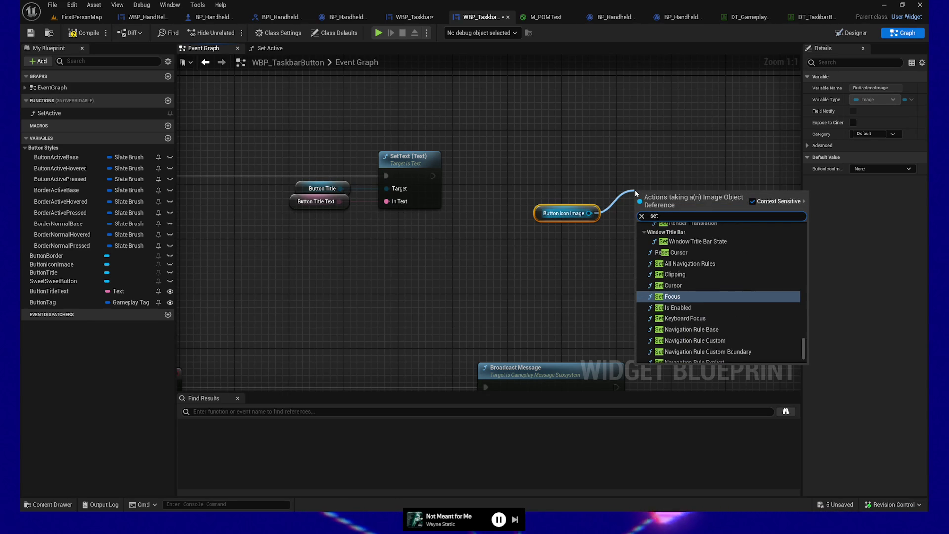
text( im)
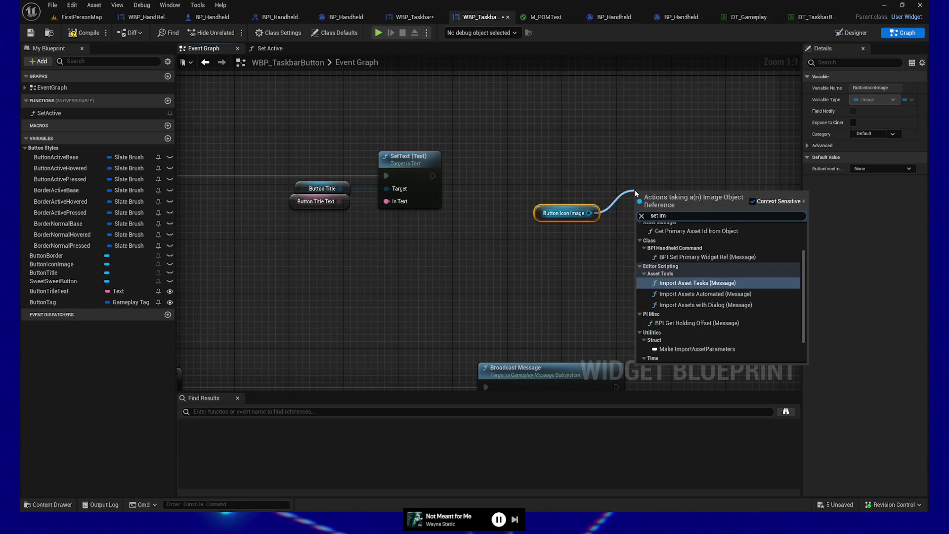
key(BackSpace)
key(BackSpace)
text(brush)
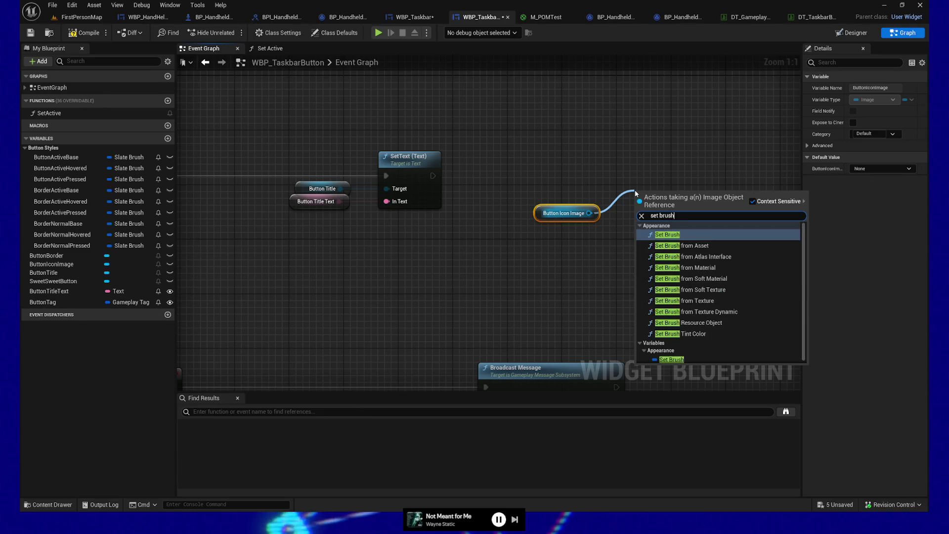
key(Return)
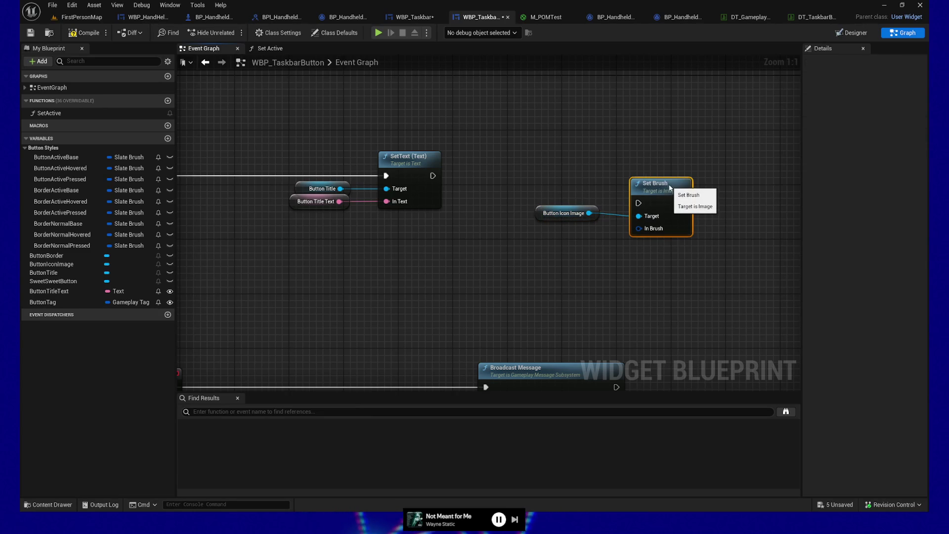
click(563, 213)
drag(694, 190, 625, 226)
text(make brush)
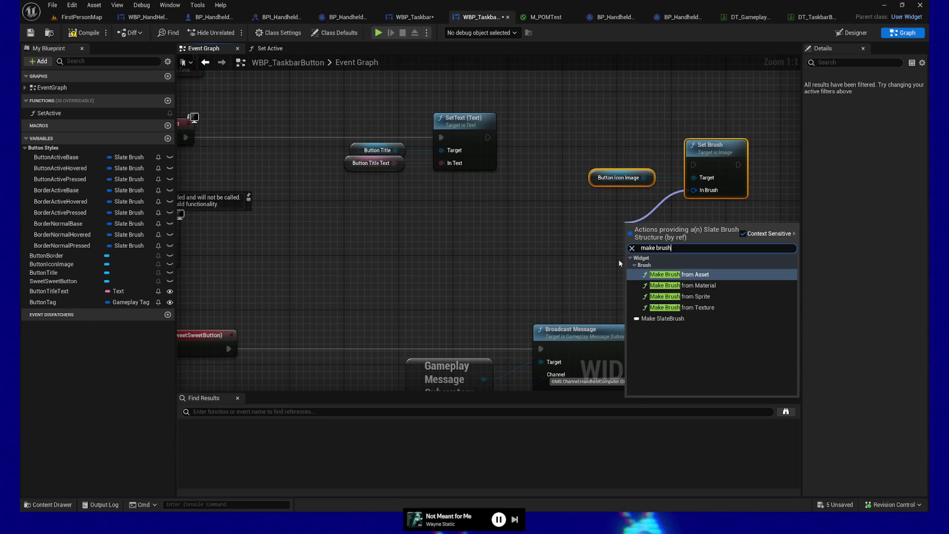
Replace the Make SlateBrush input with a Get Brush node read from Button Icon Image
click(662, 318)
drag(582, 184, 746, 183)
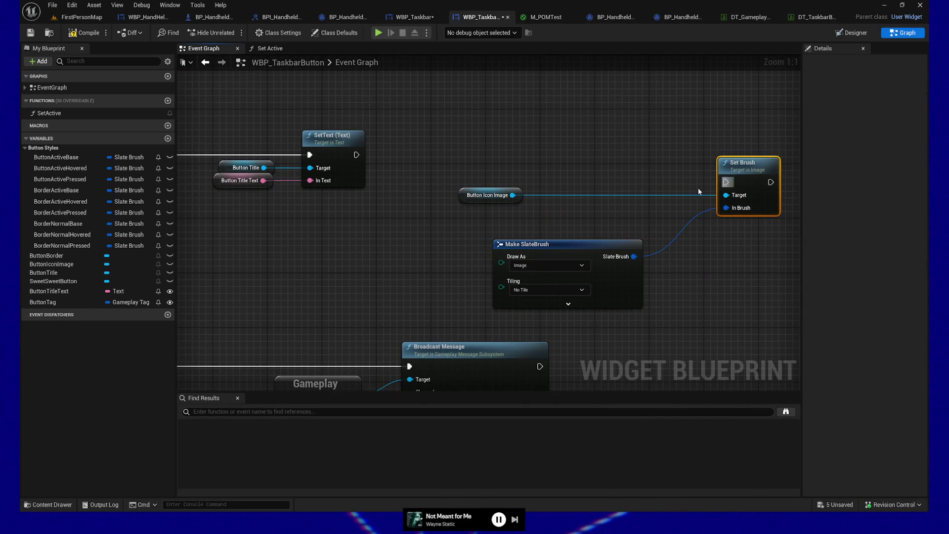
drag(526, 222, 612, 314)
key(Delete)
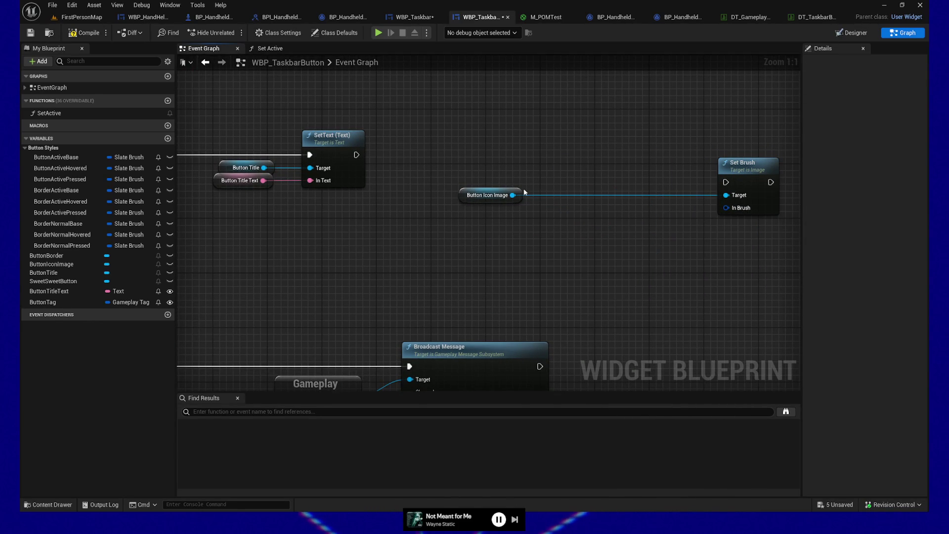
drag(514, 195, 539, 230)
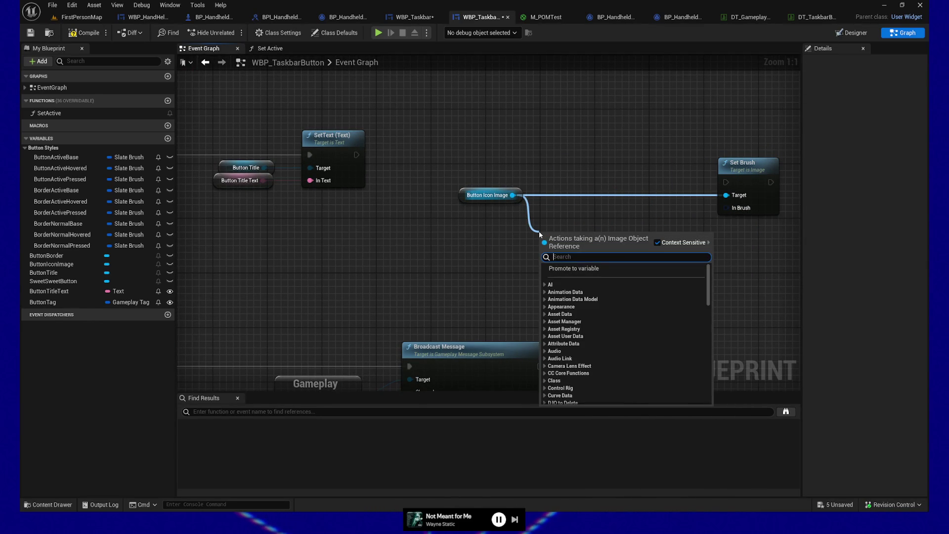
text(get brusdh)
key(BackSpace)
key(BackSpace)
text(h)
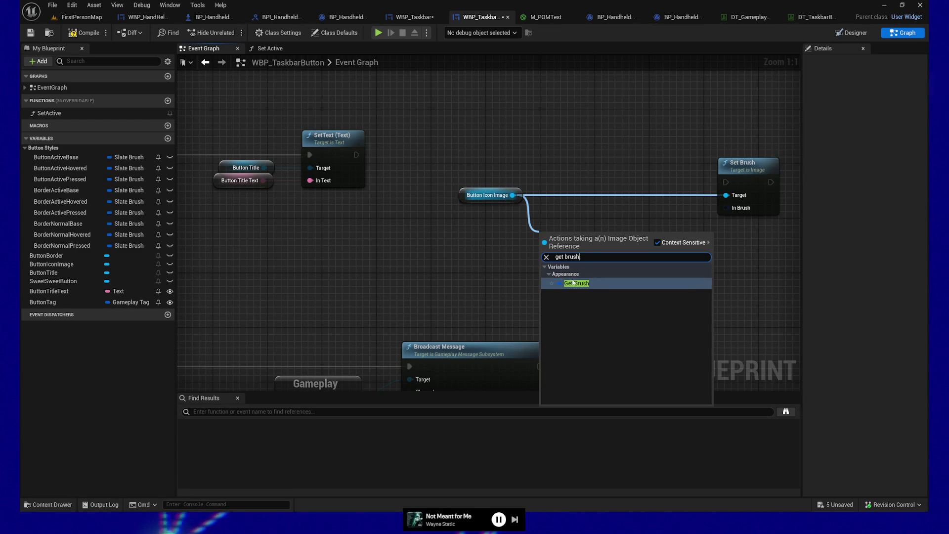
click(573, 282)
Feed the Brush into a Set members in SlateBrush node exposing Image, and add a Slate Brush variable
drag(597, 232, 630, 255)
text(ste me)
key(BackSpace)
key(BackSpace)
key(BackSpace)
text(set member)
key(Return)
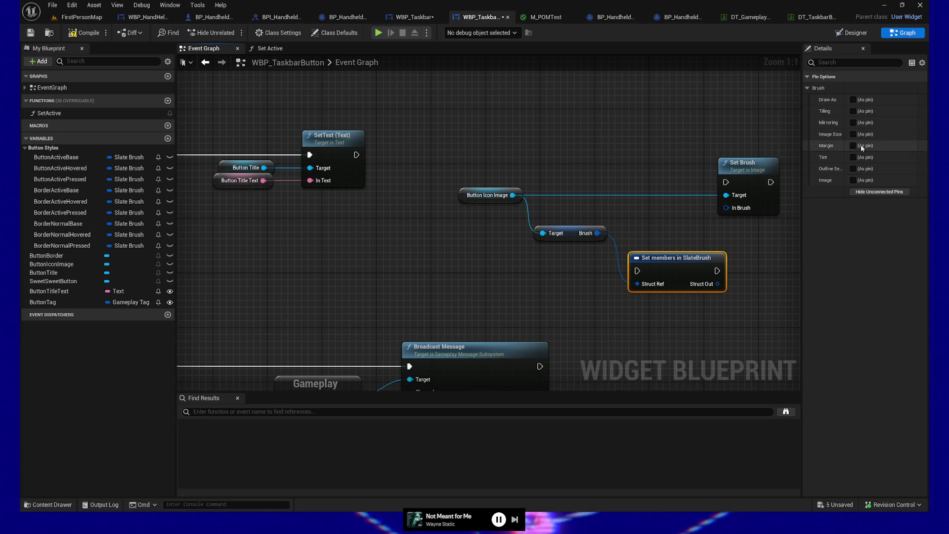
click(852, 180)
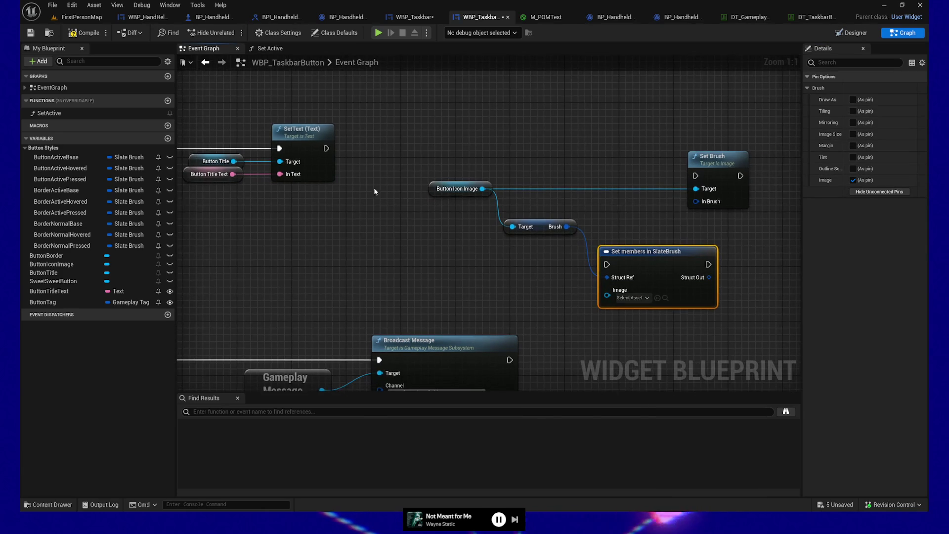
drag(351, 195, 315, 206)
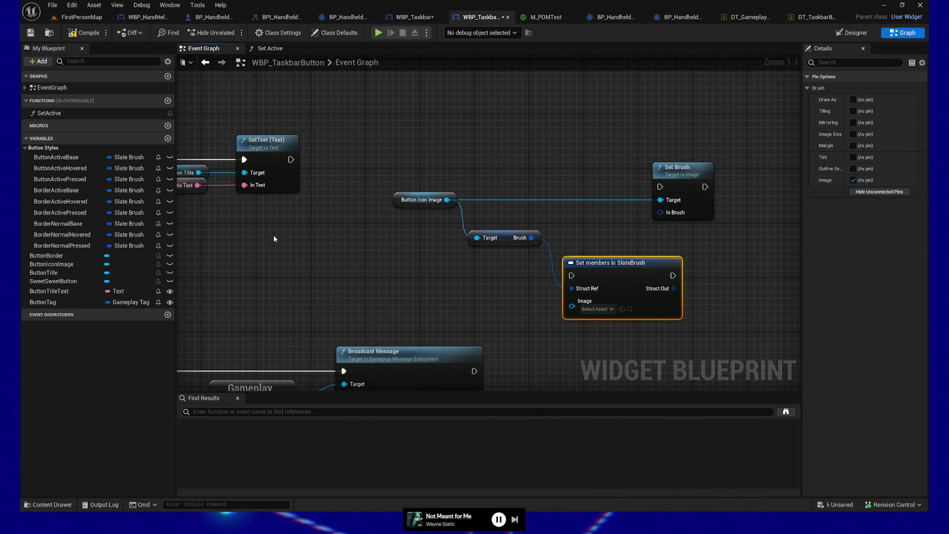
click(168, 139)
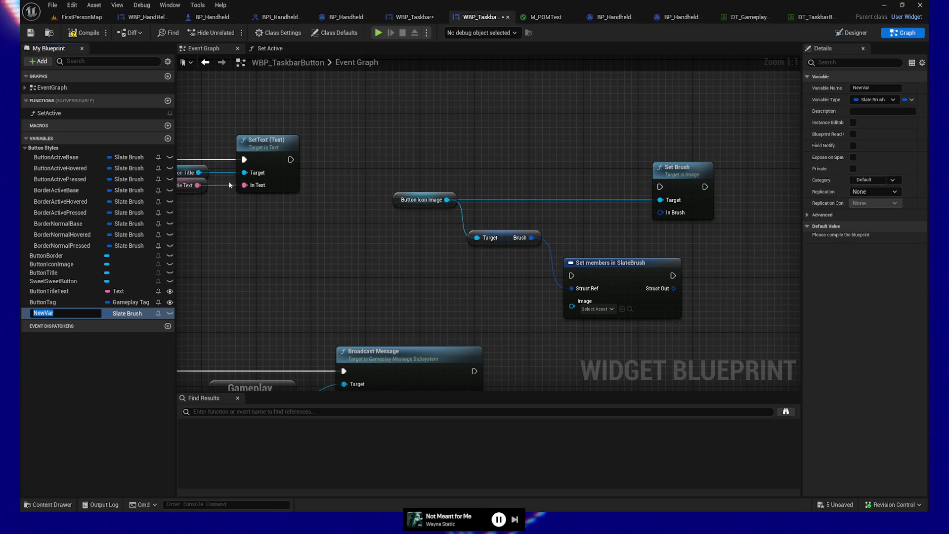
Name the new variable SpawnButtonIconImage and rename ButtonTitleText to SpawnButtonTitleText
text(SpawnButtonIconIm)
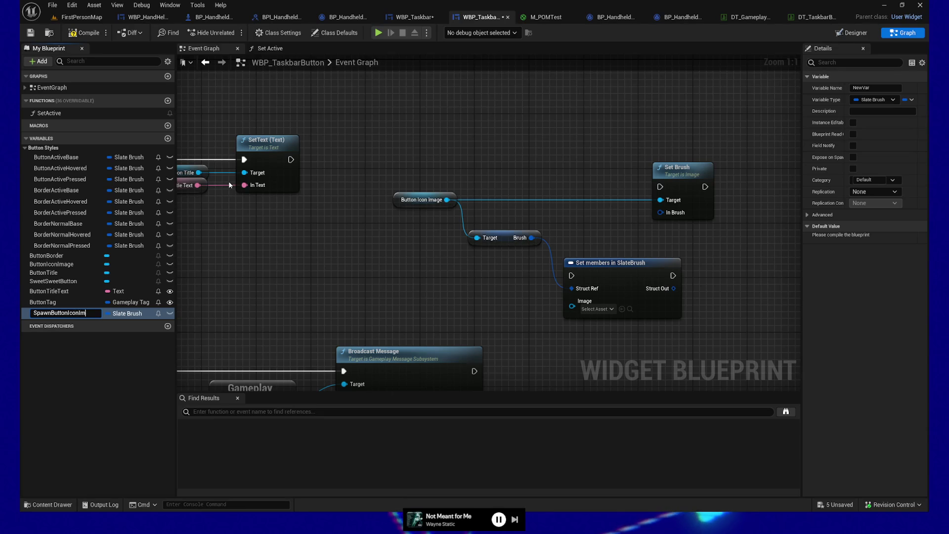
key(Return)
click(52, 291)
click(51, 291)
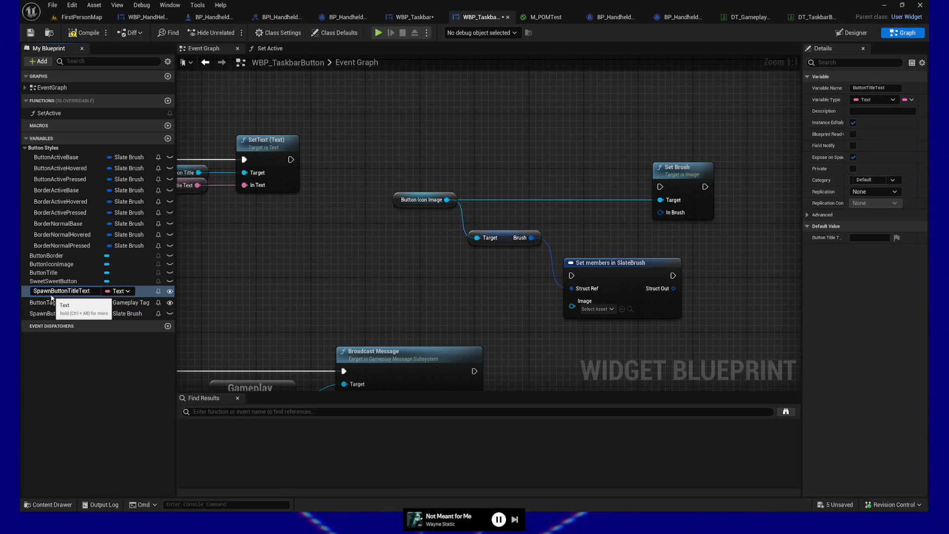
key(Return)
Enable Expose on Spawn for the SpawnButtonIconImage variable
drag(237, 216, 358, 223)
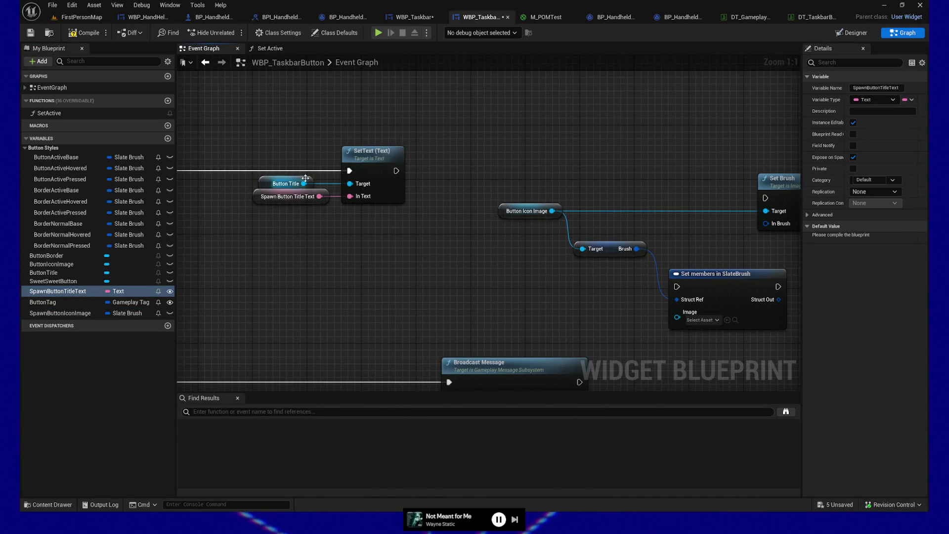
mouse_move(238, 163)
mouse_down()
mouse_move(274, 198)
mouse_move(207, 189)
mouse_up()
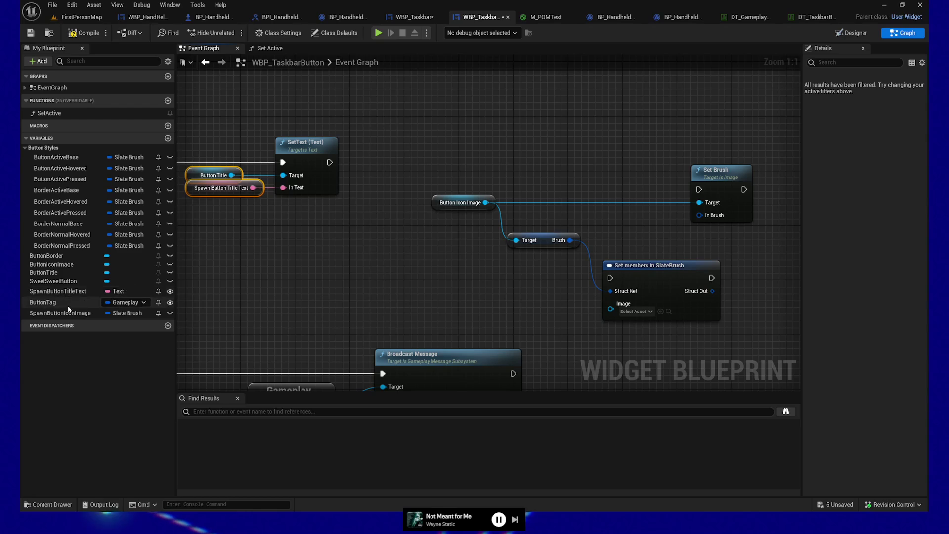
drag(65, 316, 303, 310)
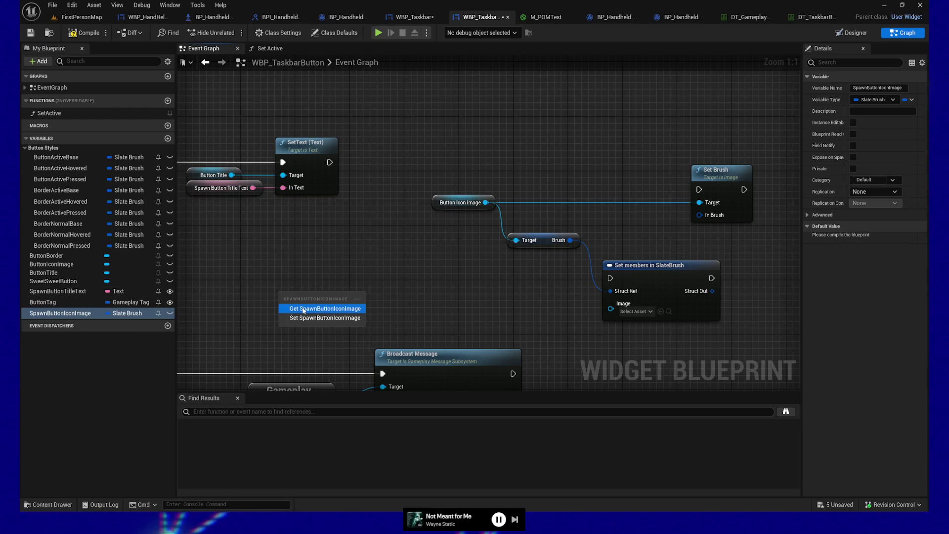
click(303, 308)
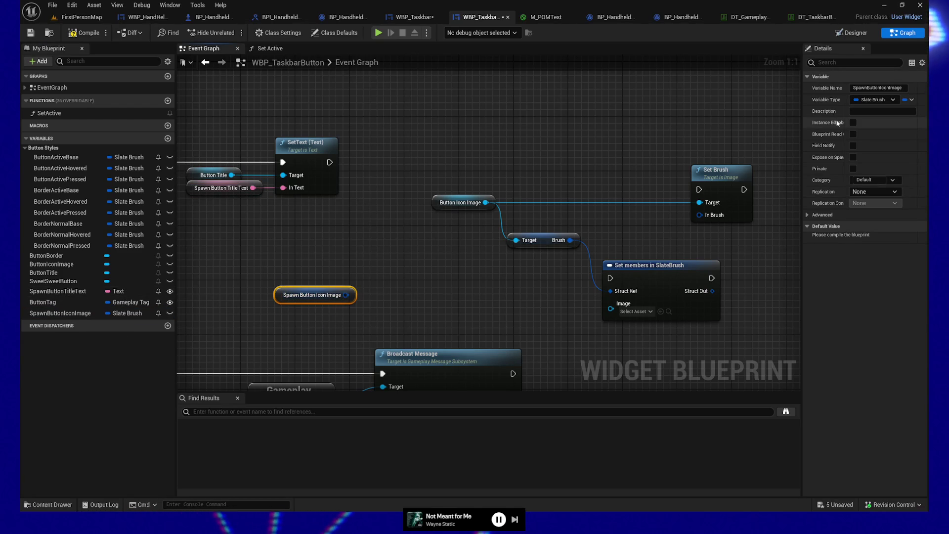
key(ctrl+z)
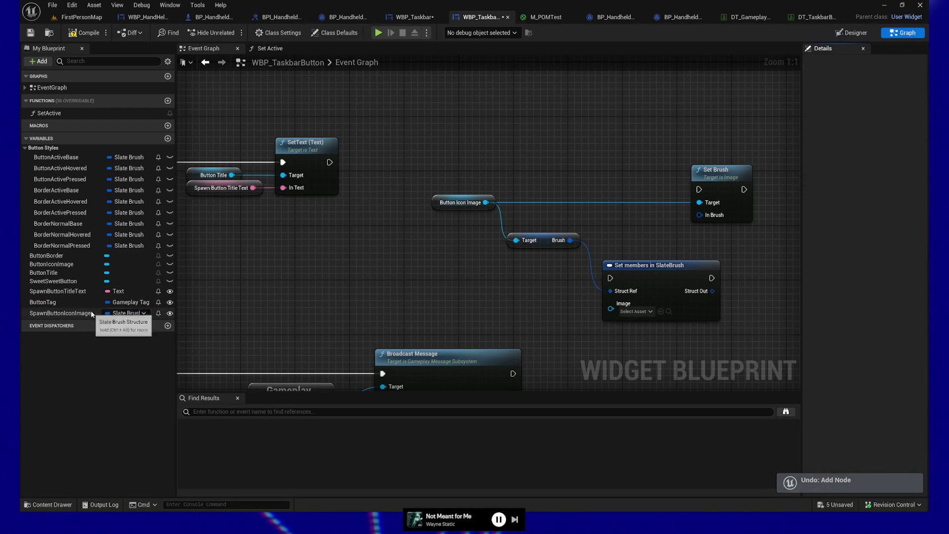
click(70, 314)
click(853, 157)
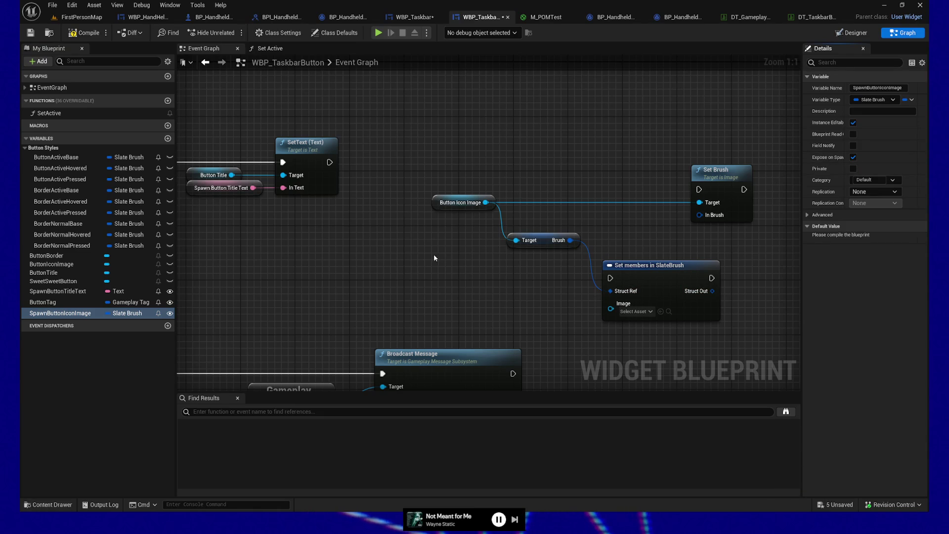
Place a split SpawnButtonIconImage getter and wire its Image into Set members' Image input
mouse_move(74, 314)
mouse_down()
mouse_move(450, 294)
mouse_move(454, 306)
mouse_move(427, 306)
mouse_up()
right_click(473, 301)
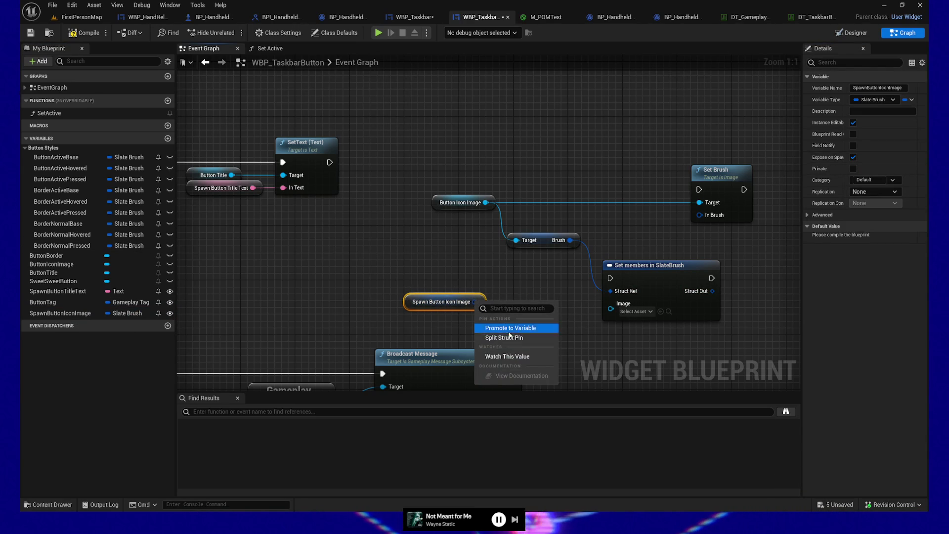
click(502, 336)
mouse_move(408, 295)
mouse_down()
mouse_move(336, 210)
mouse_move(340, 234)
mouse_up()
drag(444, 328, 625, 309)
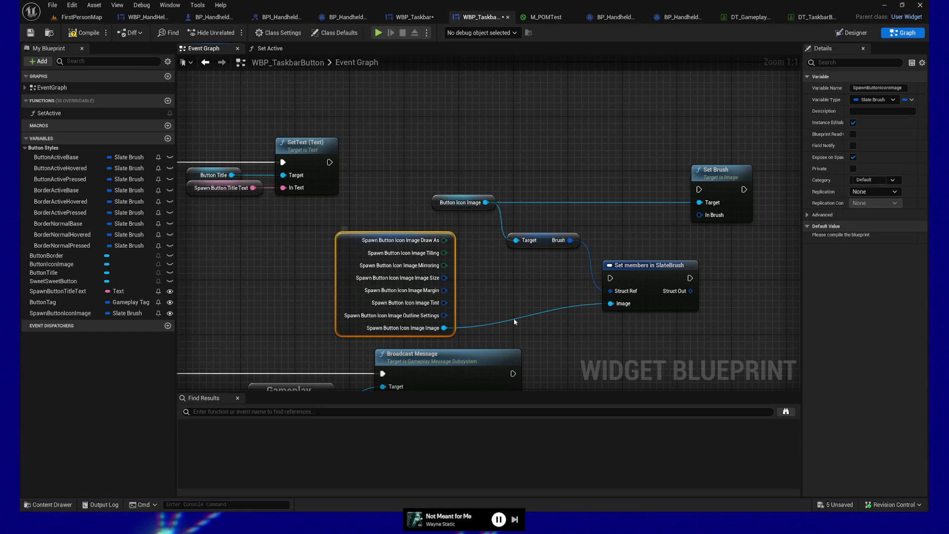
alt+click(497, 326)
Recombine the split SpawnButtonIconImage pins into a single brush output
right_click(359, 267)
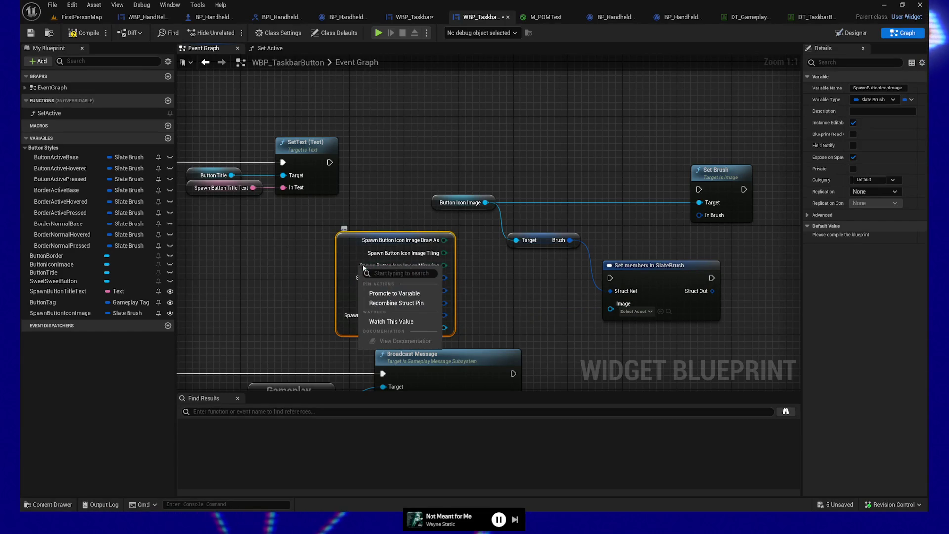
click(404, 303)
drag(414, 243, 447, 252)
text(get m)
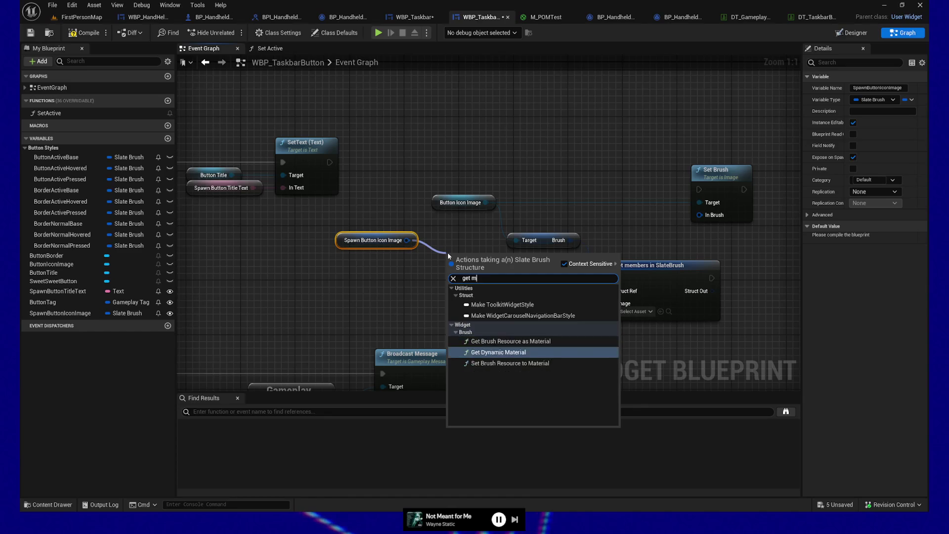
key(BackSpace)
key(BackSpace)
key(BackSpace)
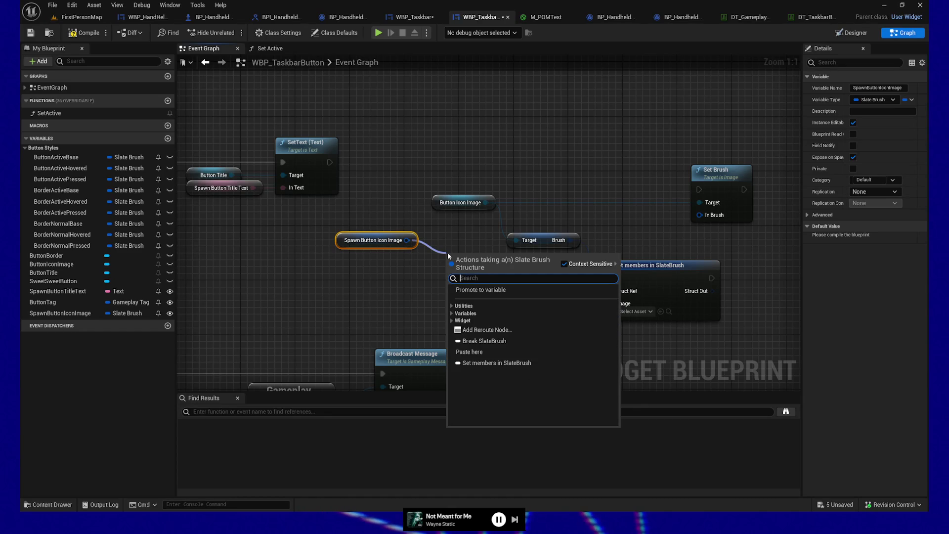
text(membe)
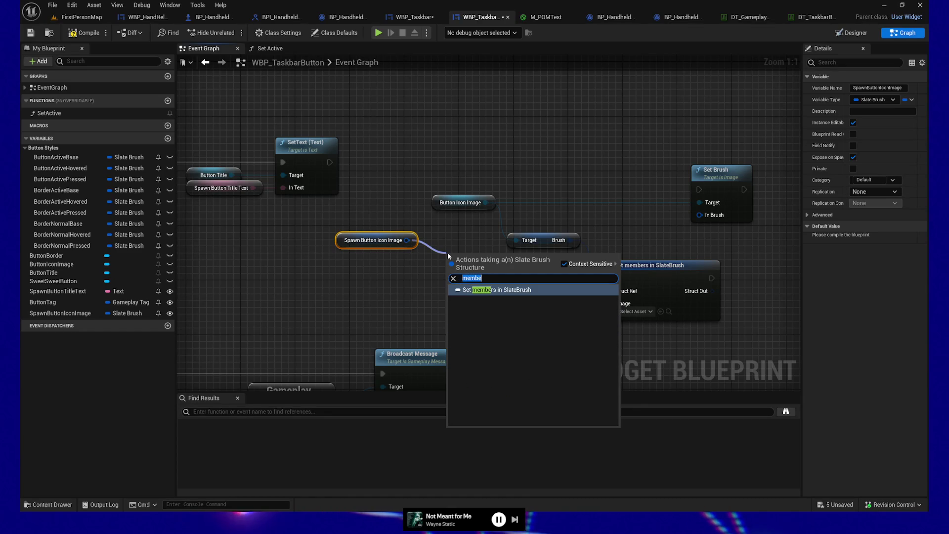
key(Escape)
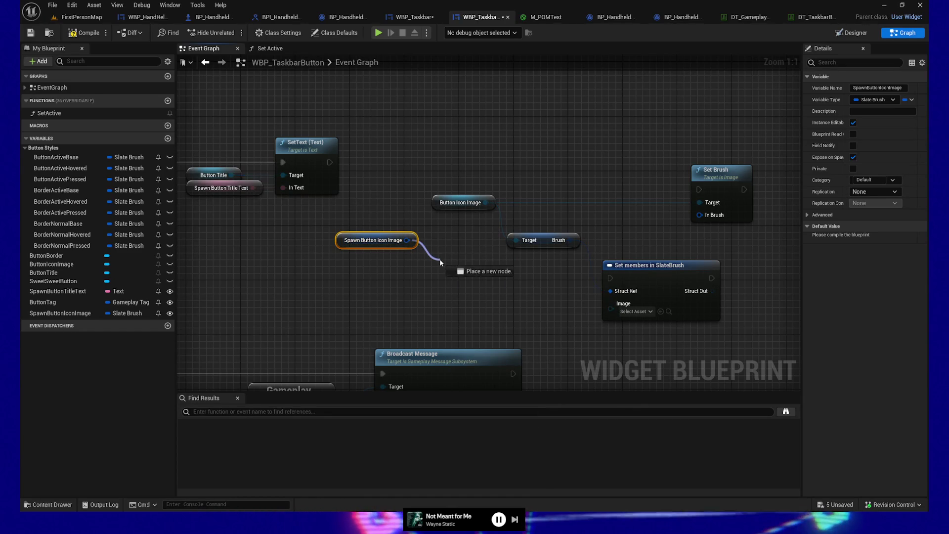
Add a Break SlateBrush node and connect its Image output to Set members' Image input
drag(440, 259, 440, 259)
text(break)
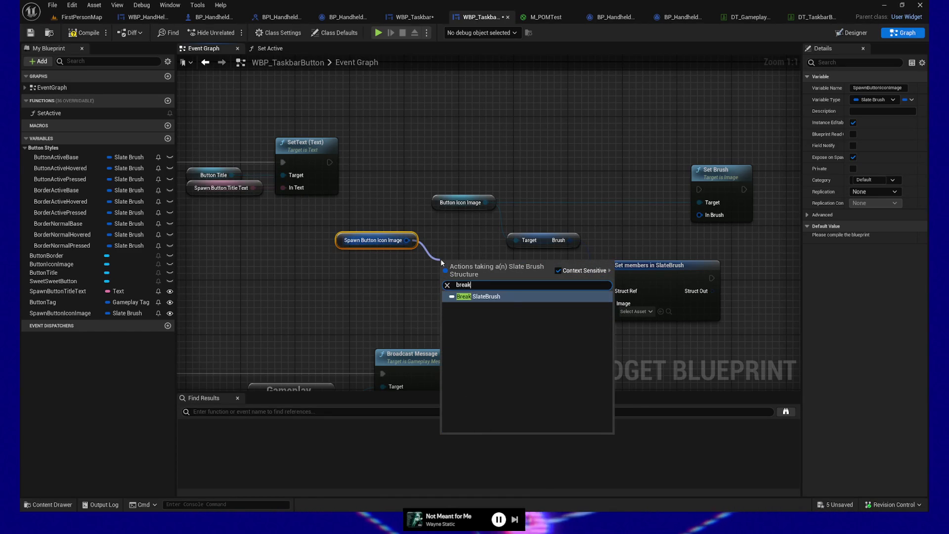
click(482, 297)
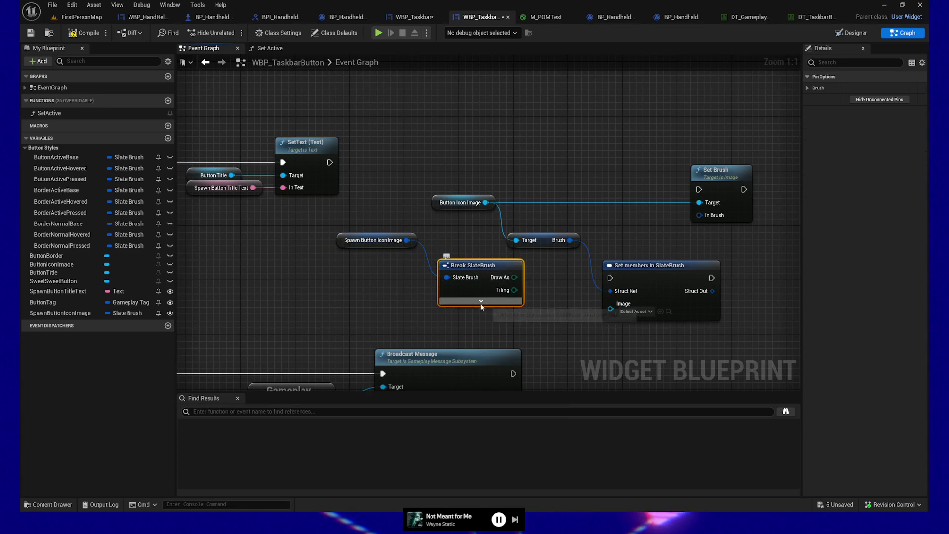
click(481, 302)
drag(531, 364, 610, 309)
click(496, 378)
drag(355, 218, 454, 283)
key(q)
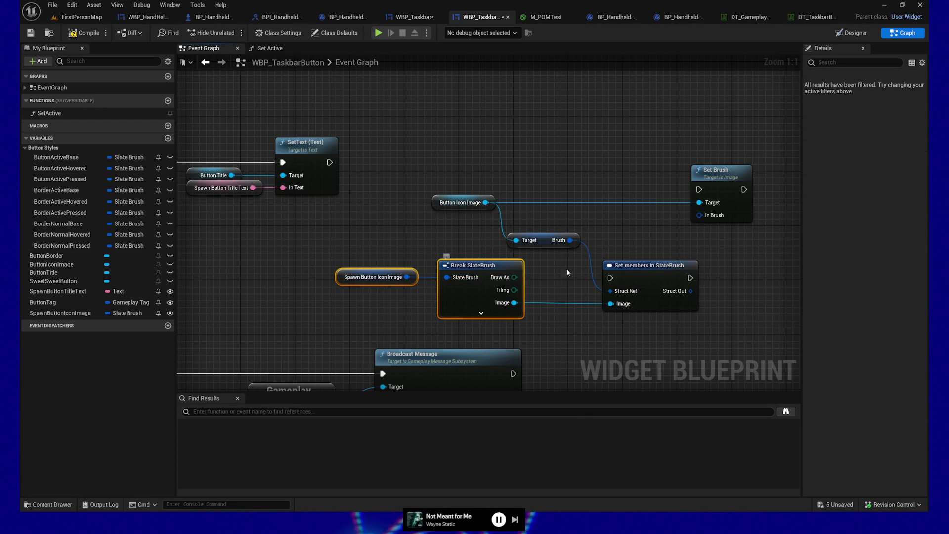
shift+click(634, 265)
Connect Set members' exec and Struct Out to Set Brush's exec and In Brush
key(q)
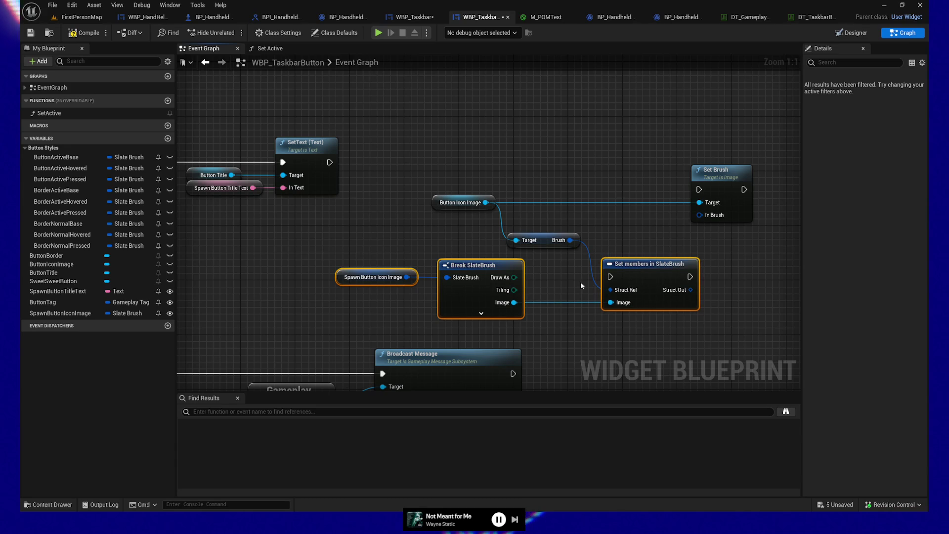
drag(687, 195, 698, 190)
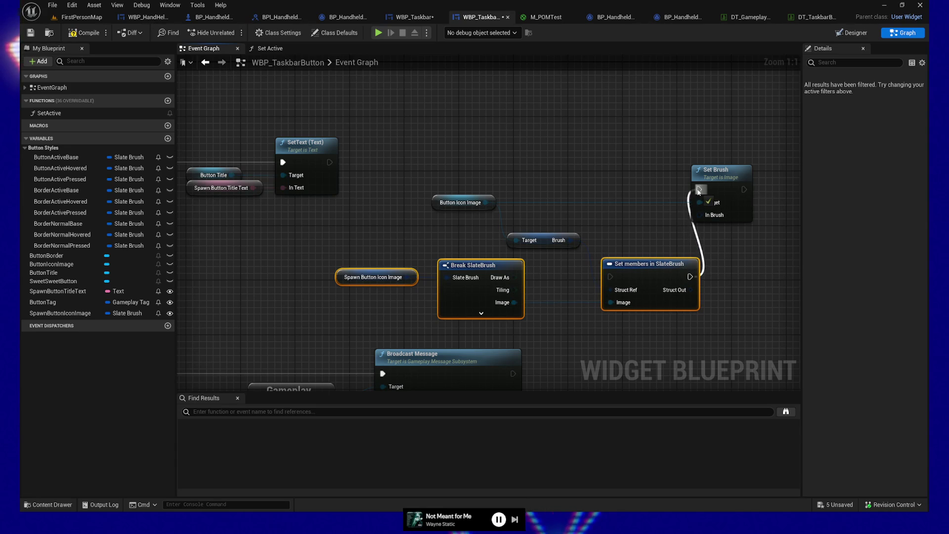
drag(689, 291, 699, 216)
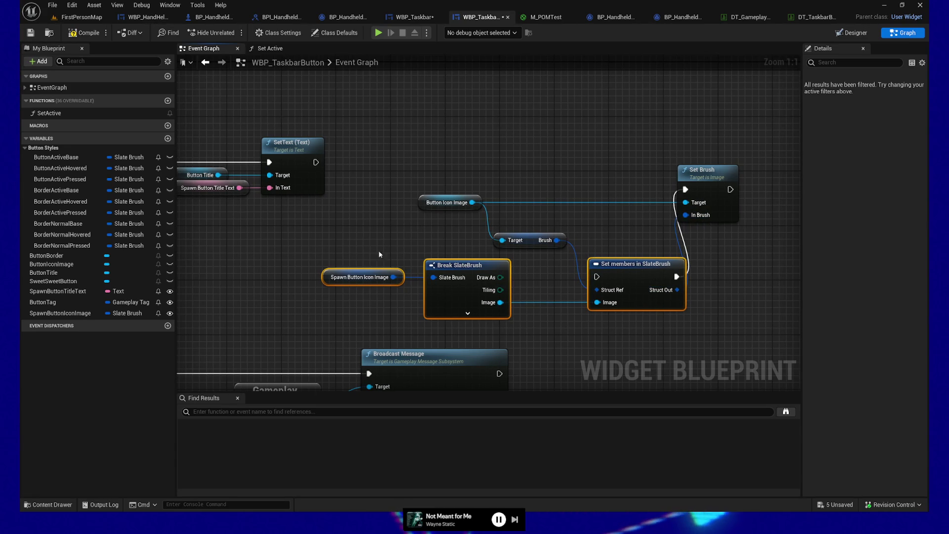
drag(489, 303, 462, 304)
drag(536, 240, 543, 240)
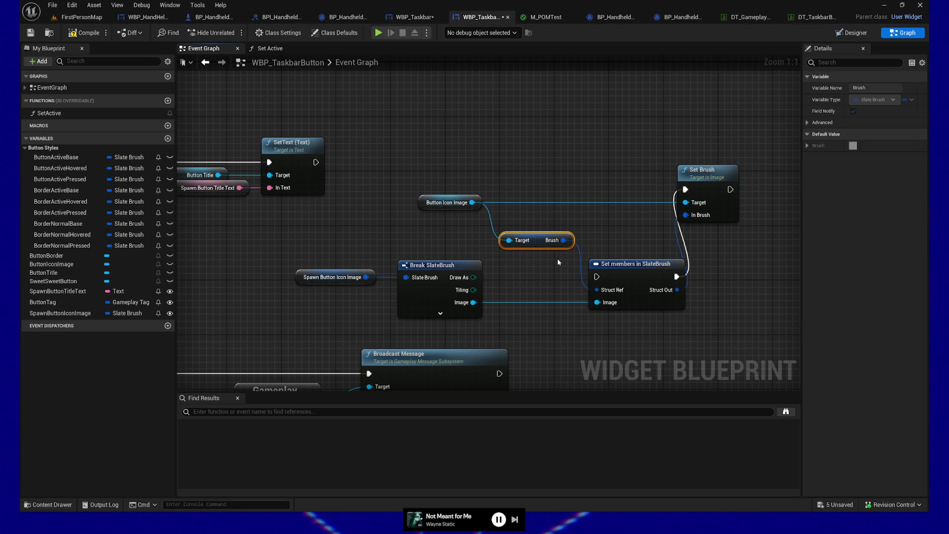
Straighten and regroup the brush nodes so the wires into Set Brush run level
ctrl+click(637, 267)
key(q)
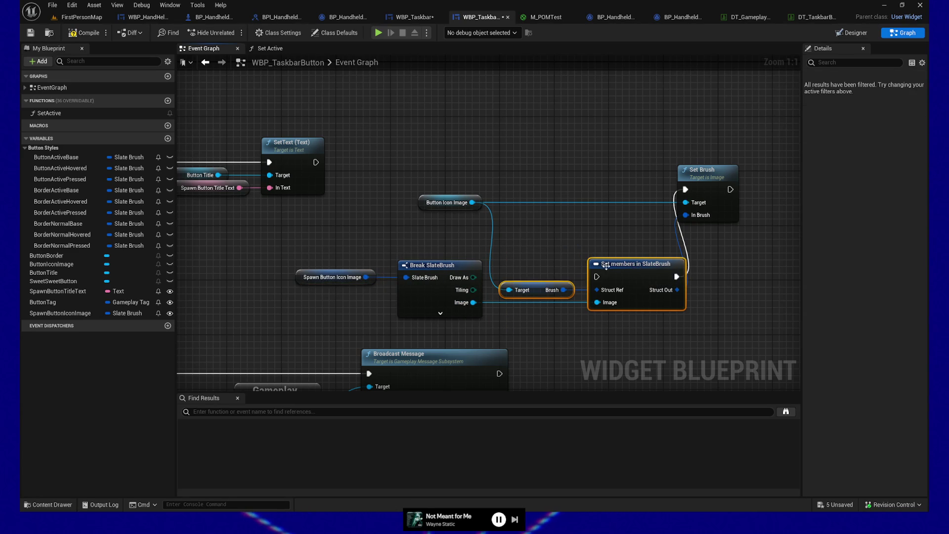
drag(329, 250, 639, 313)
mouse_move(644, 271)
mouse_down()
mouse_move(619, 225)
mouse_move(628, 226)
mouse_move(618, 187)
mouse_up()
click(617, 221)
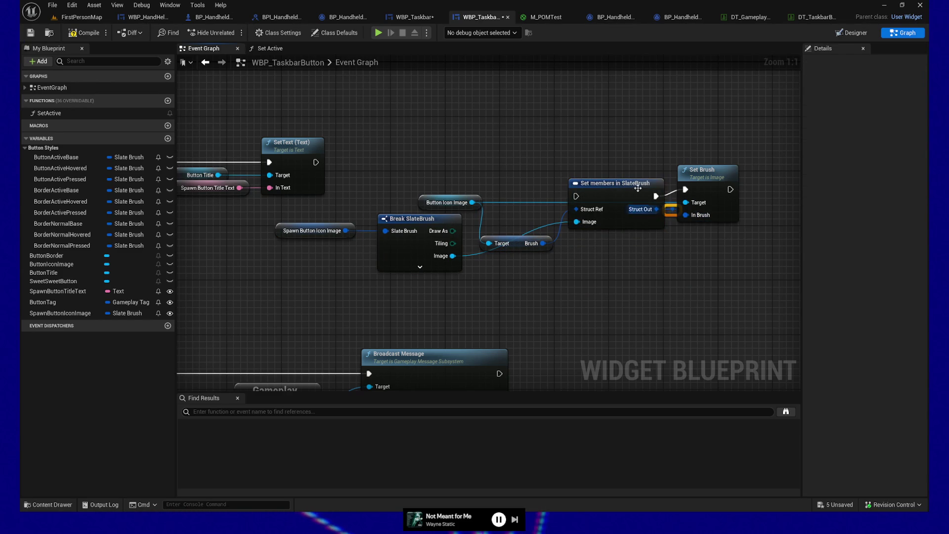
ctrl+click(702, 172)
key(q)
click(630, 181)
drag(630, 181, 618, 175)
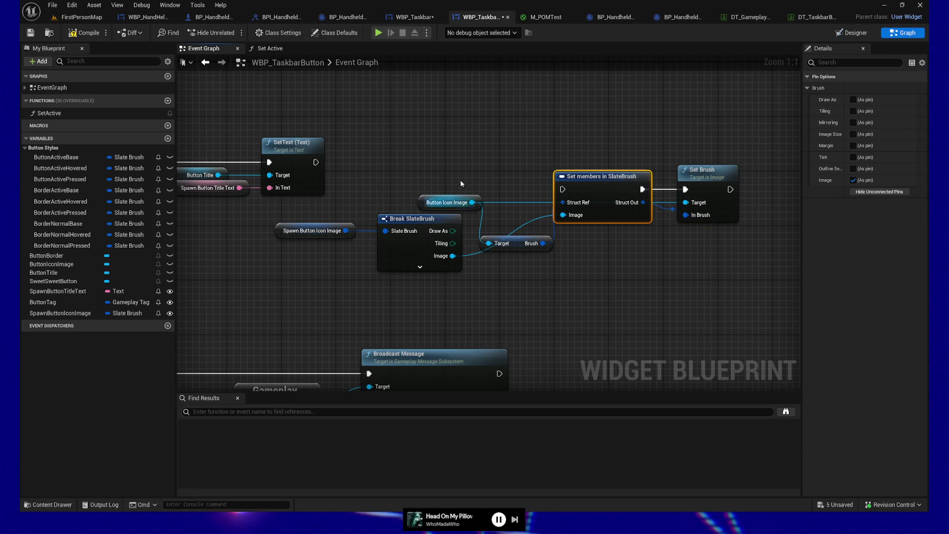
drag(277, 188, 526, 295)
key(Left)
key(Left)
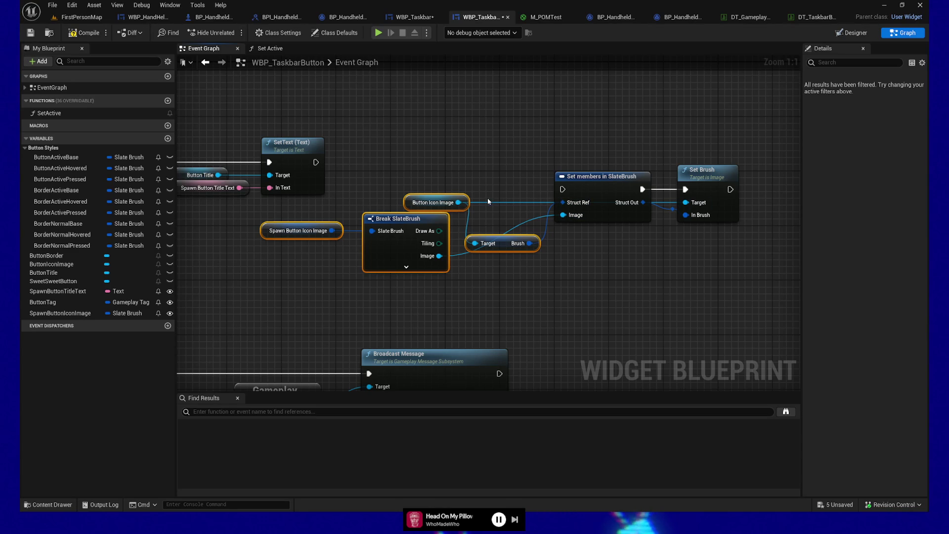
Align Break SlateBrush and the Brush getter with Set members, and chain Set members after SetText
mouse_move(413, 196)
mouse_down()
mouse_move(387, 265)
mouse_move(427, 200)
mouse_move(445, 252)
mouse_move(398, 302)
mouse_up()
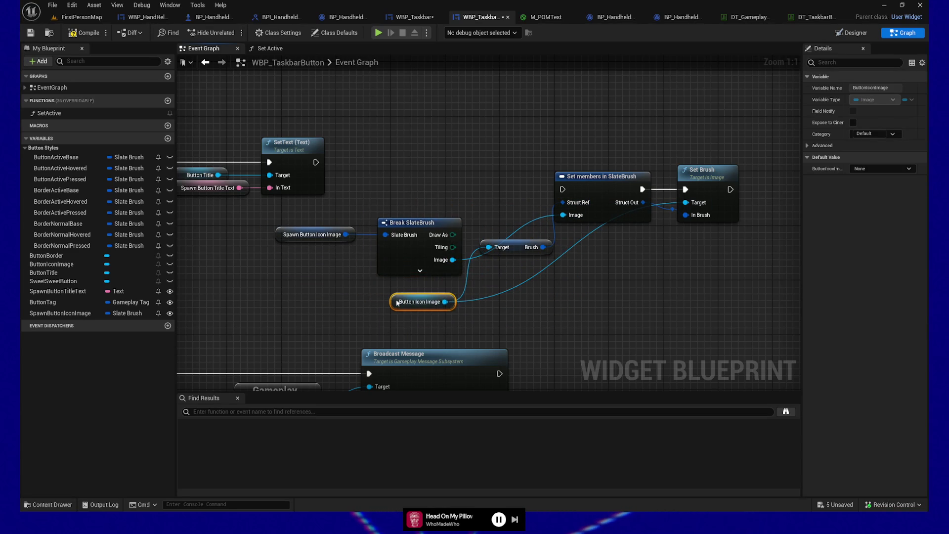
click(412, 221)
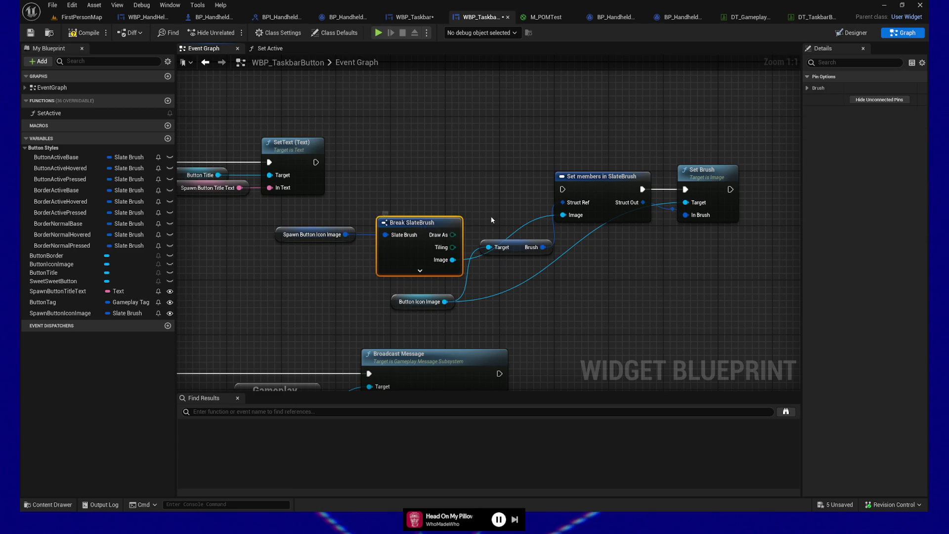
ctrl+click(569, 200)
key(shift+w)
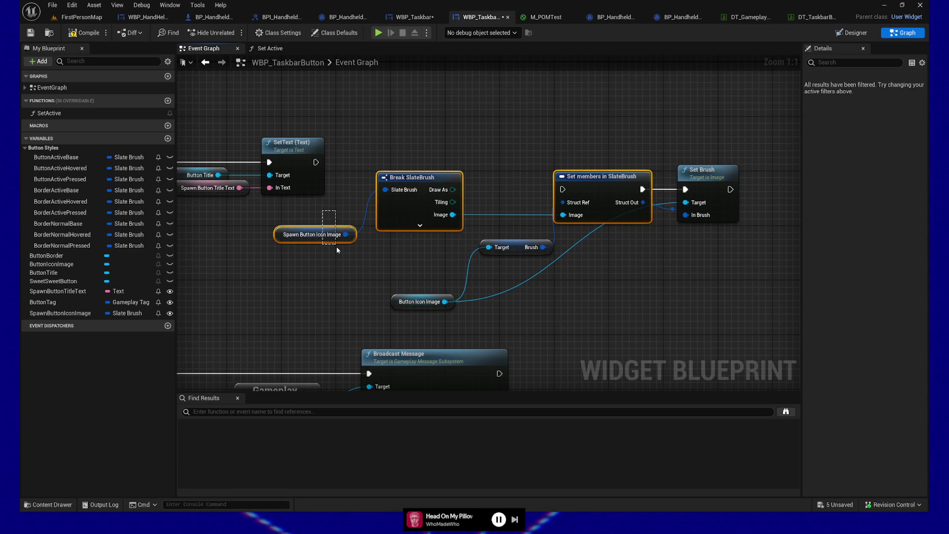
key(q)
click(523, 244)
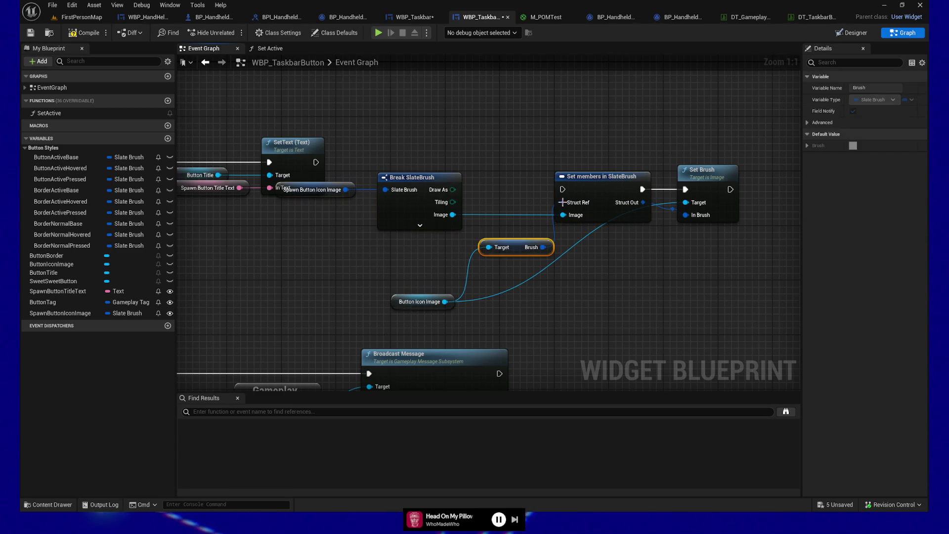
key(q)
drag(315, 162, 562, 189)
drag(402, 251, 402, 230)
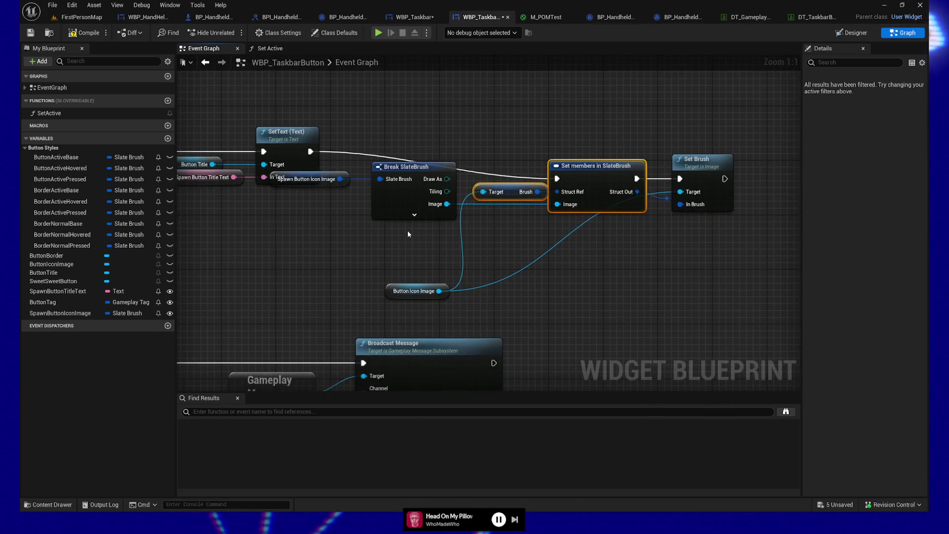
mouse_move(331, 145)
mouse_down()
mouse_move(518, 267)
mouse_move(749, 302)
mouse_up()
drag(424, 170, 534, 148)
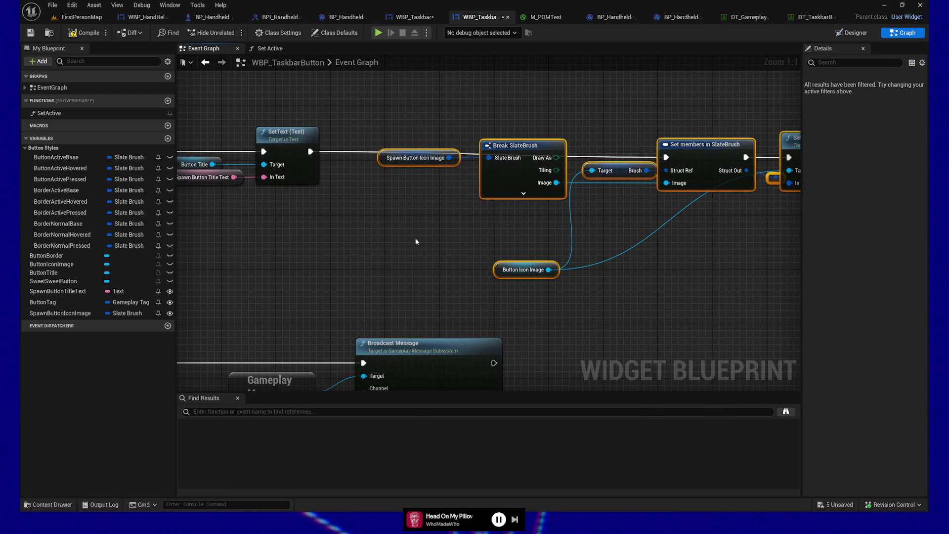
key(Home)
Add a reroute point on the Button Icon Image wire and line the reroutes up vertically
click(569, 149)
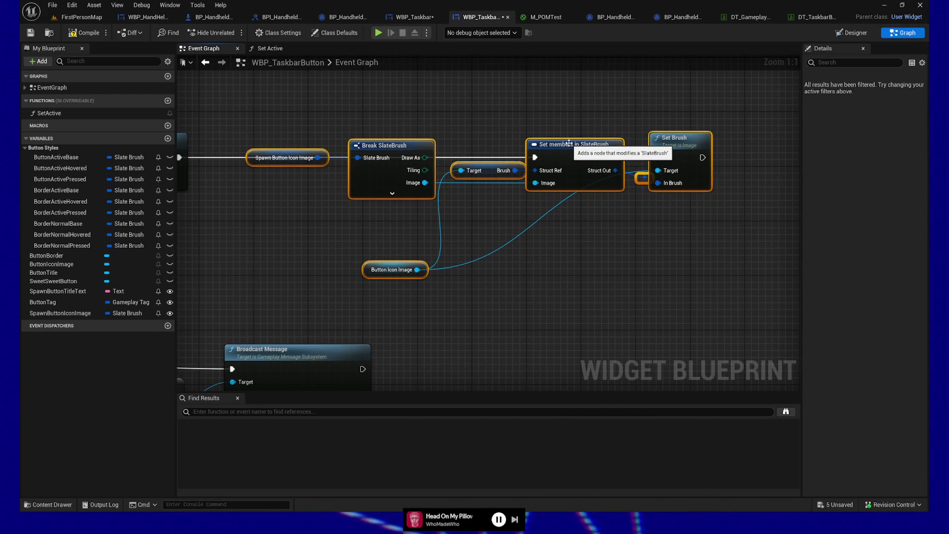
drag(541, 245, 580, 282)
ctrl+click(197, 179)
ctrl+click(715, 187)
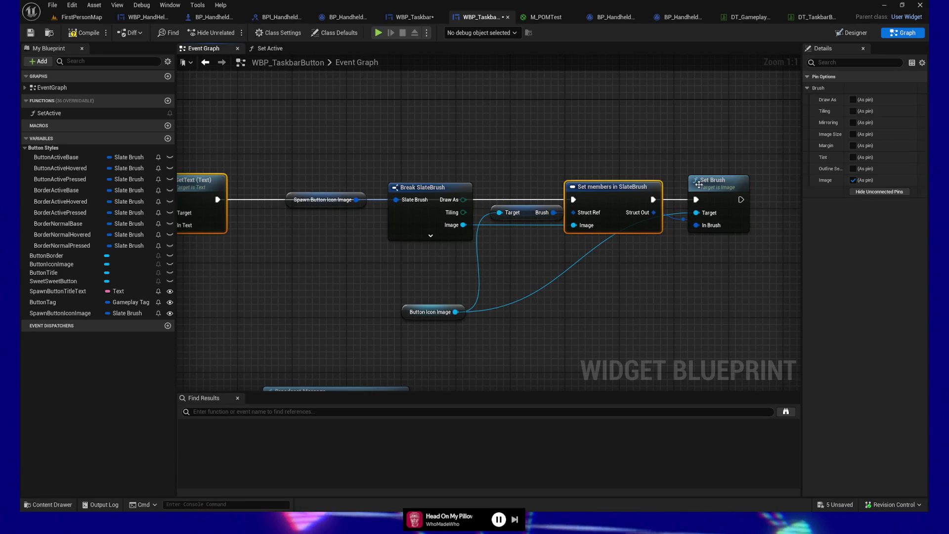
click(684, 230)
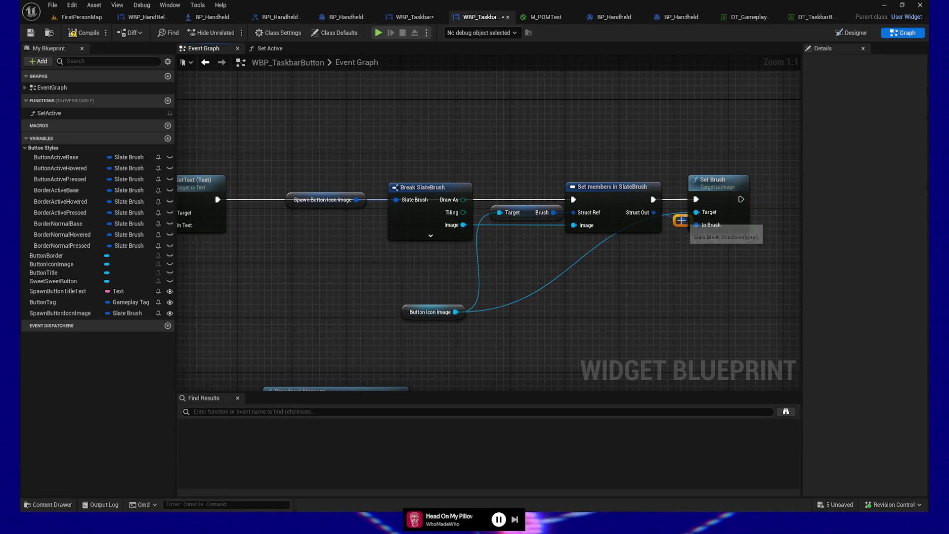
click(706, 222)
drag(680, 225, 674, 223)
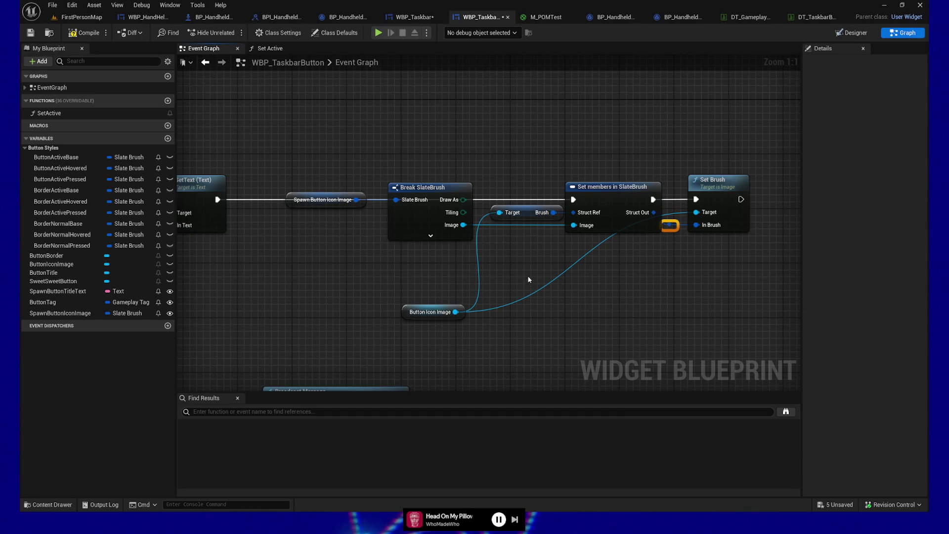
double_click(514, 305)
key(q)
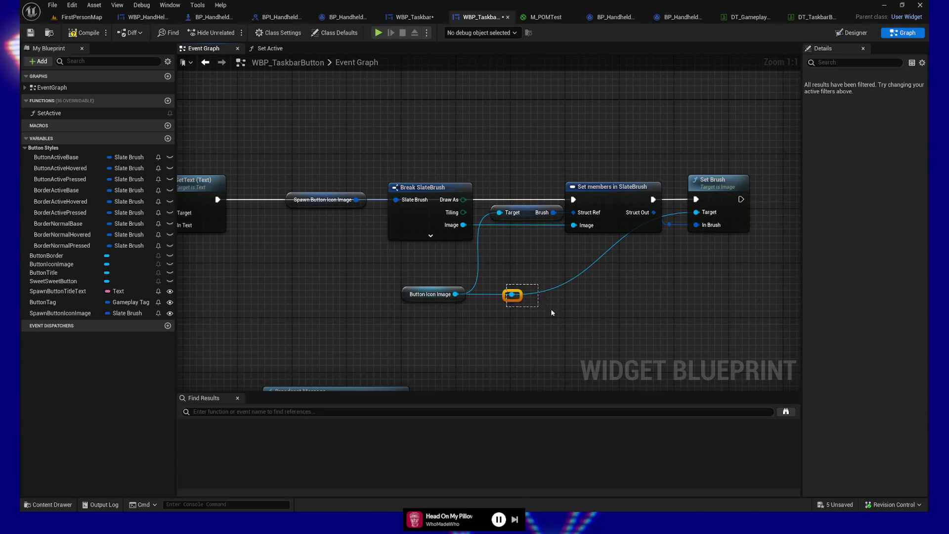
key(shift+d)
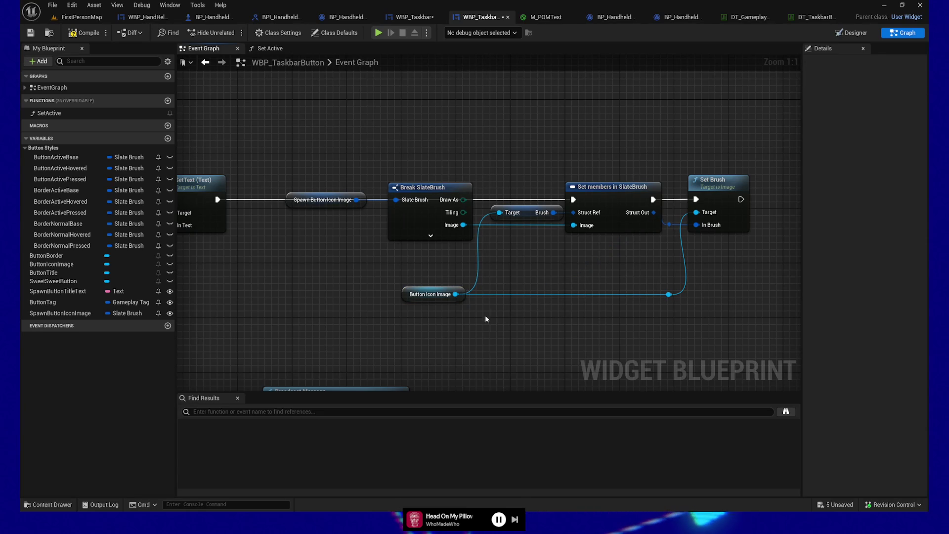
Reposition the Button Icon Image, Brush getter, Break SlateBrush and Spawn Button Icon Image nodes
drag(714, 315, 385, 274)
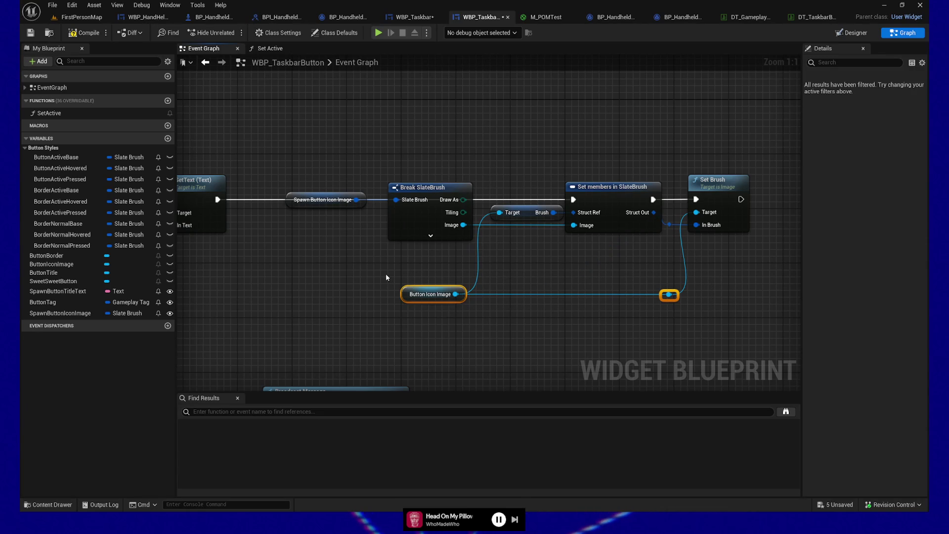
key(q)
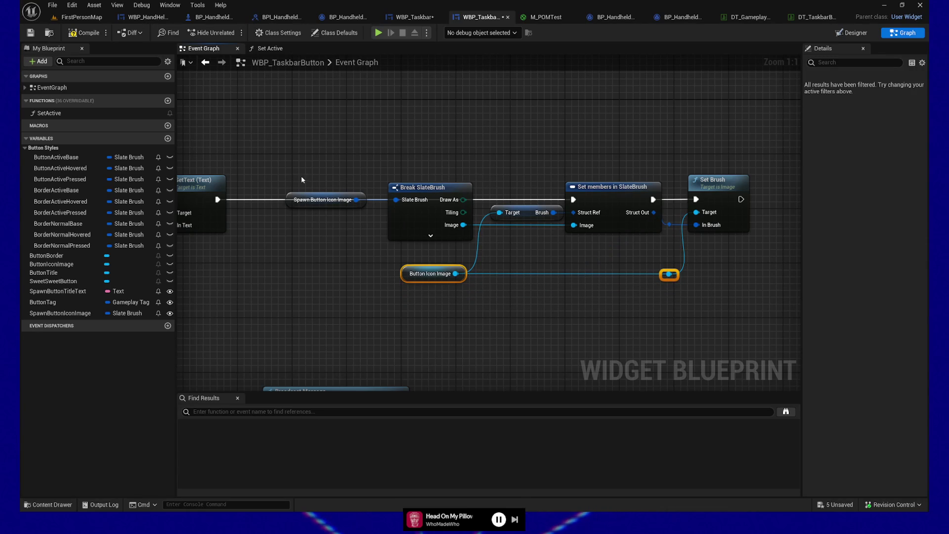
drag(394, 218, 447, 253)
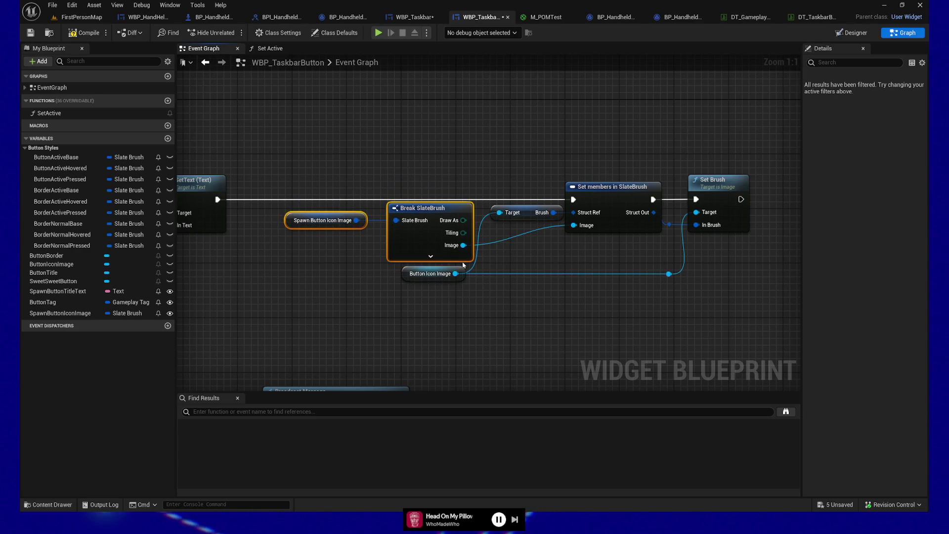
click(433, 273)
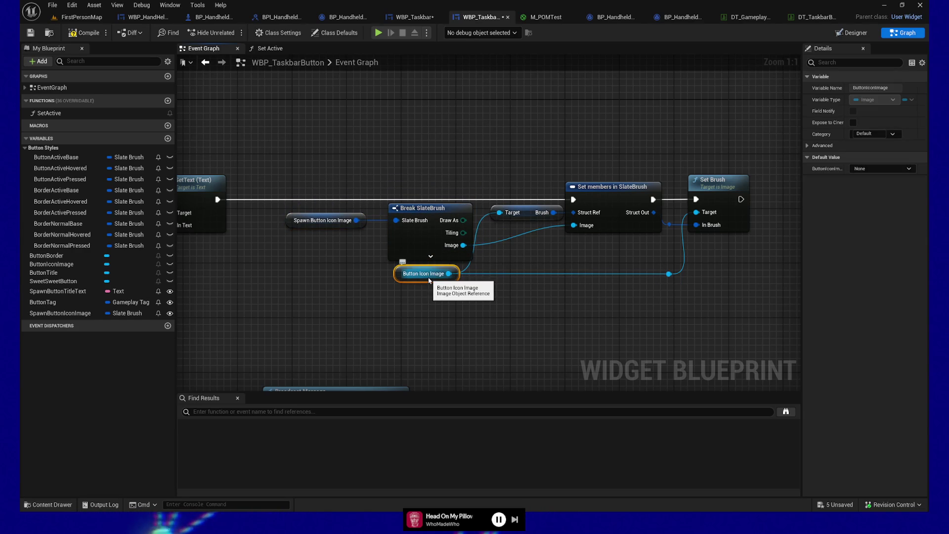
drag(279, 193, 521, 232)
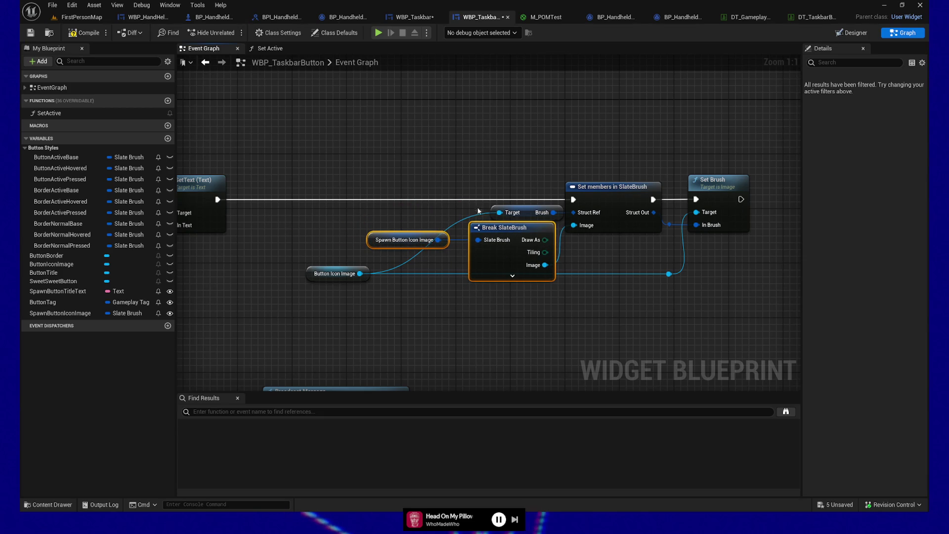
click(499, 213)
drag(496, 214, 422, 214)
drag(496, 214, 496, 214)
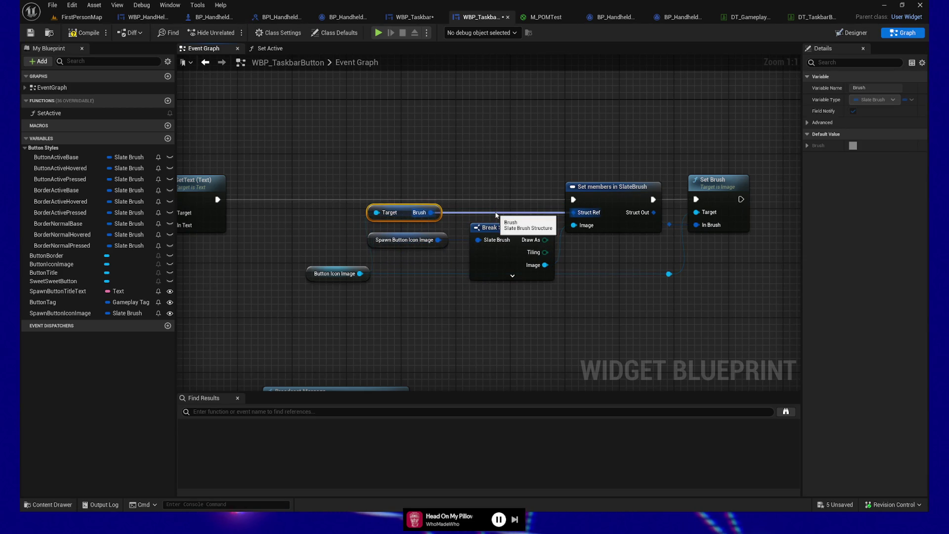
click(337, 273)
drag(338, 274, 317, 273)
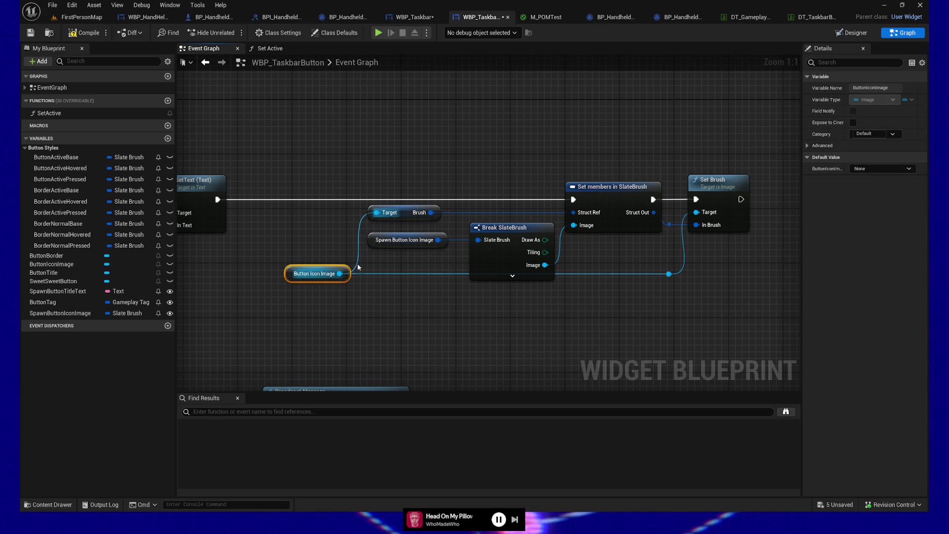
Add a second reroute on the Button Icon Image wire and straighten it into Set Brush
double_click(355, 273)
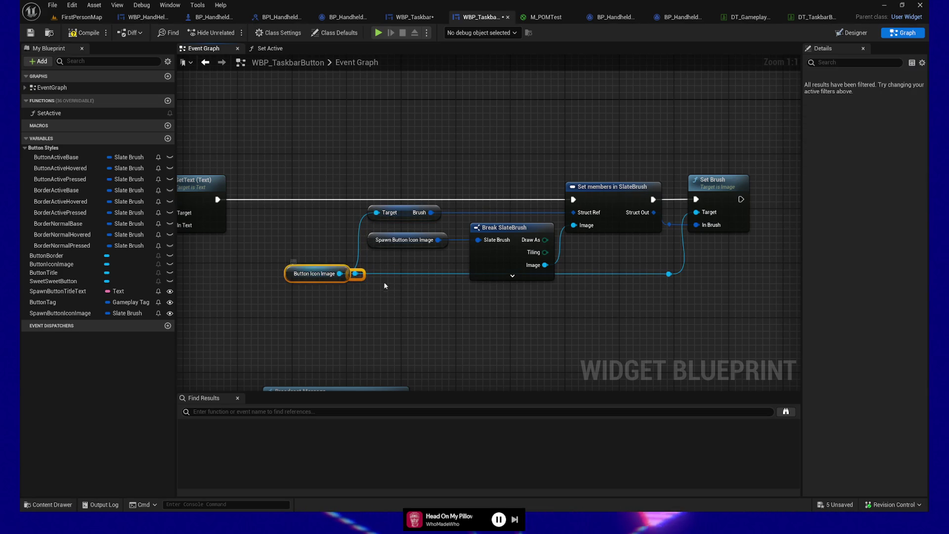
click(371, 292)
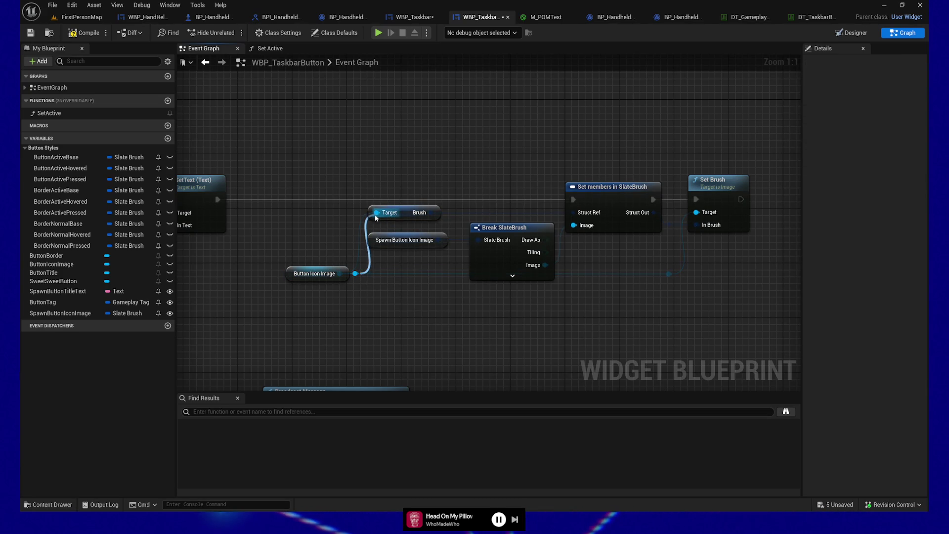
drag(362, 307, 292, 267)
drag(355, 273, 341, 273)
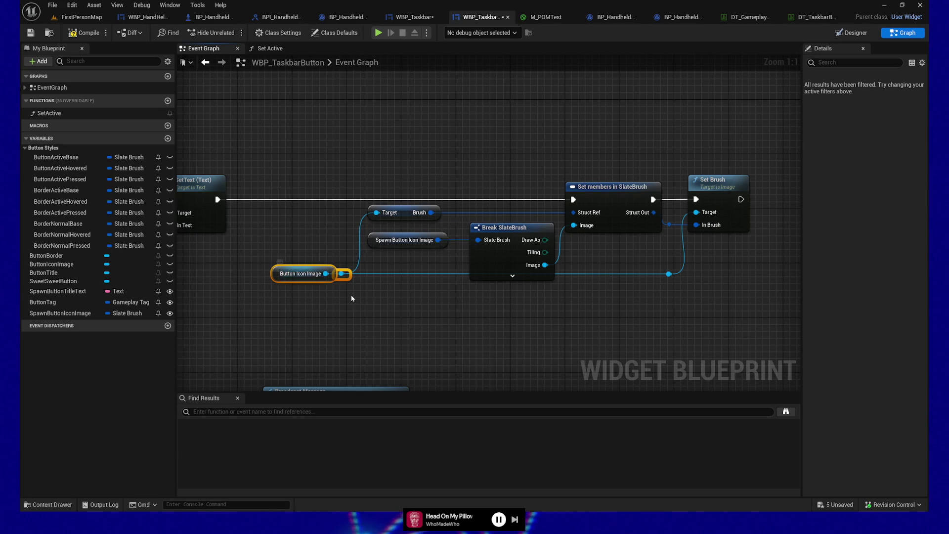
click(372, 281)
mouse_move(285, 293)
mouse_down()
mouse_move(687, 257)
mouse_move(420, 275)
mouse_up()
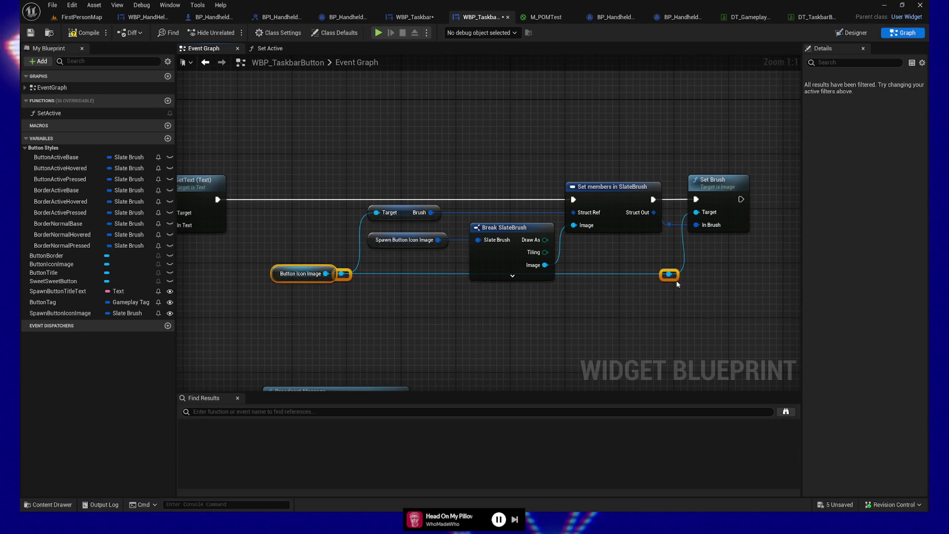
drag(684, 271, 684, 285)
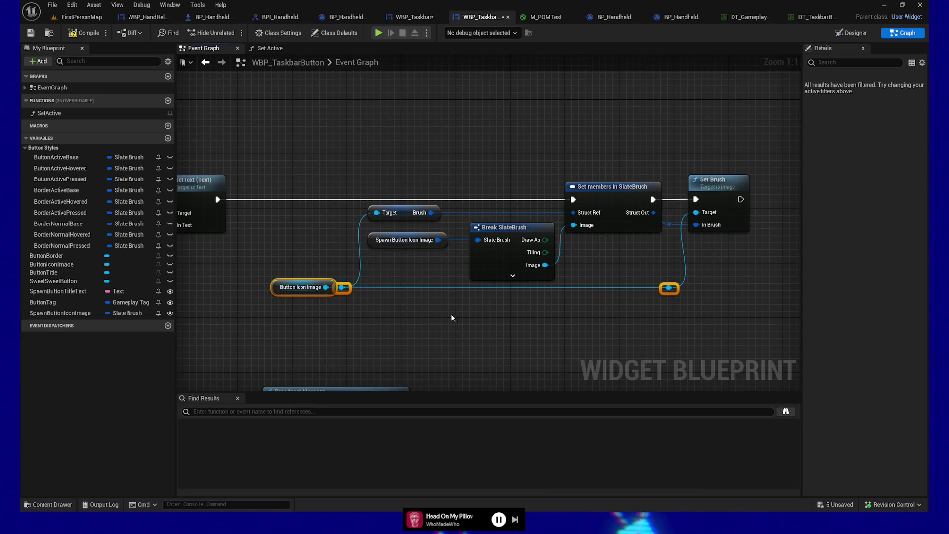
click(561, 299)
click(719, 203)
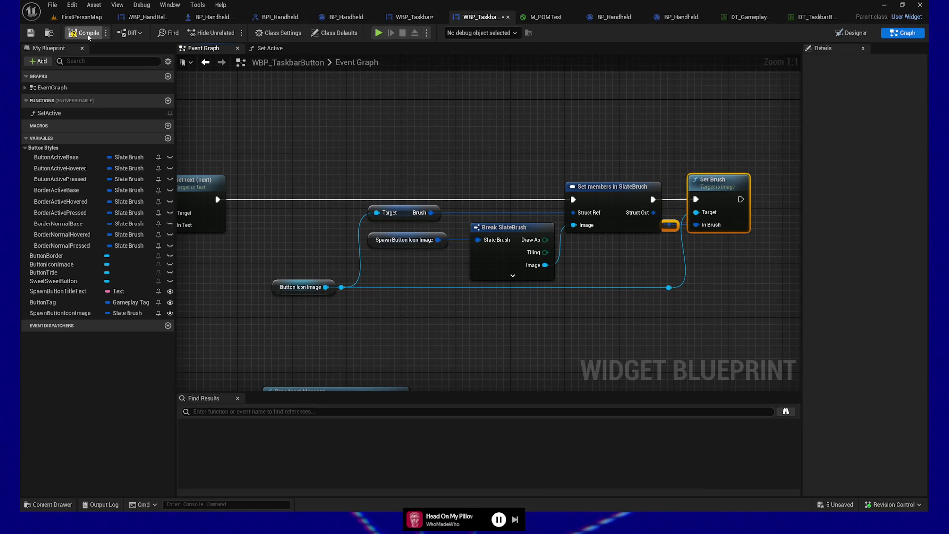
File SpawnButtonIconImage and SpawnButtonTitleText under a SpawnVariables category, then compile
mouse_move(426, 123)
mouse_down()
mouse_move(470, 99)
mouse_move(399, 107)
mouse_up()
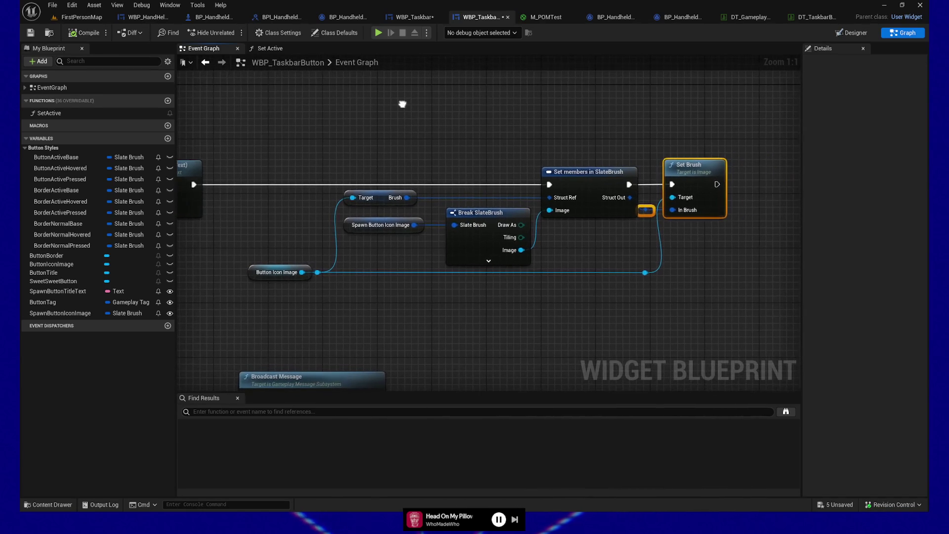
click(58, 314)
click(879, 180)
text(Spawn)
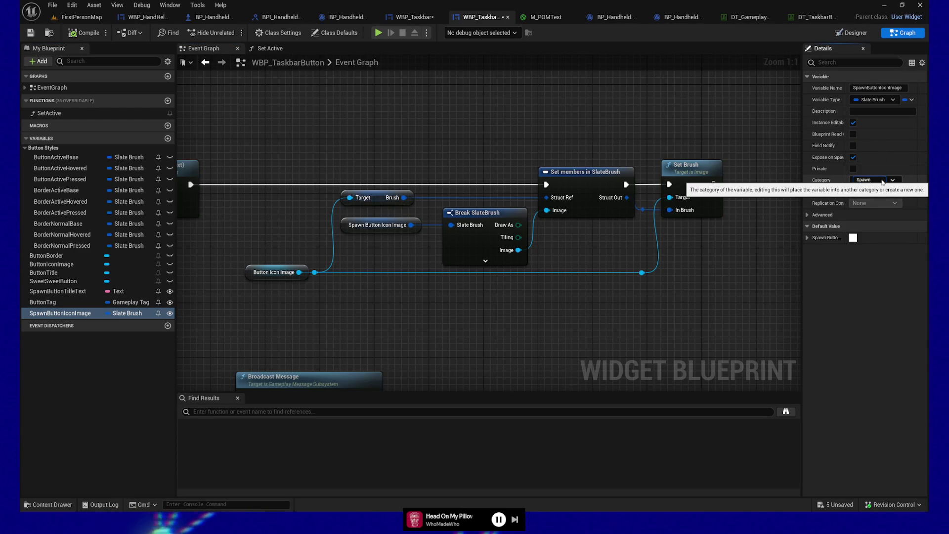
text(ariables)
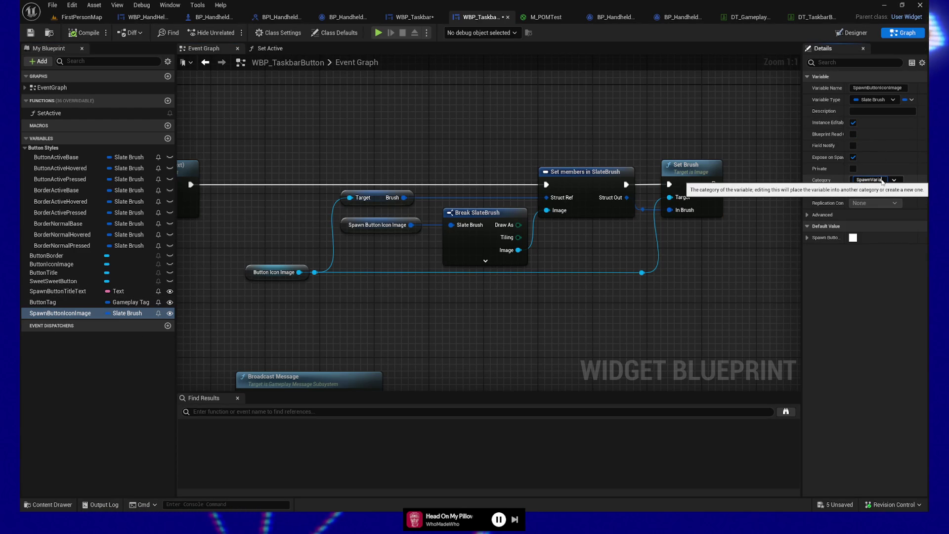
key(Return)
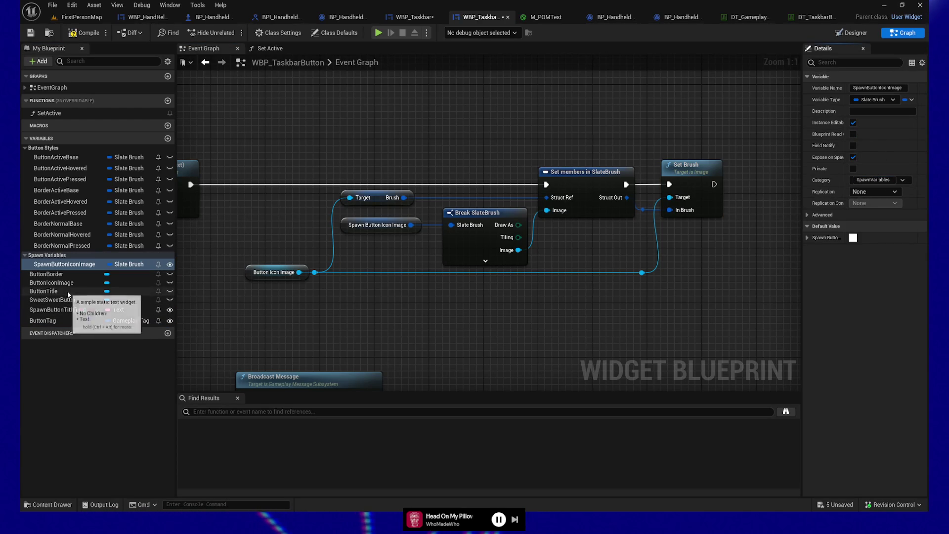
drag(55, 310, 53, 264)
click(69, 33)
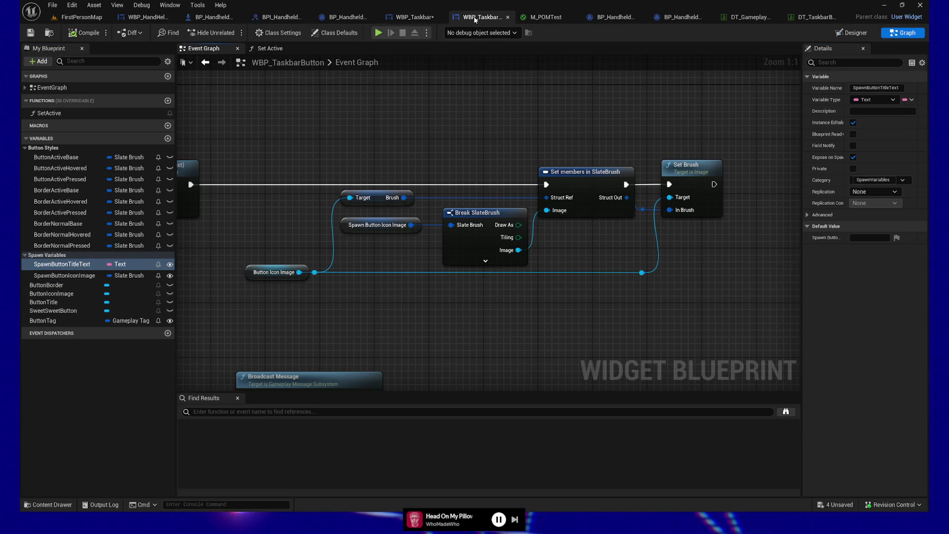
In WBP_Taskbar, clear the Home text and remove the orphaned Button Title Text pin
click(429, 18)
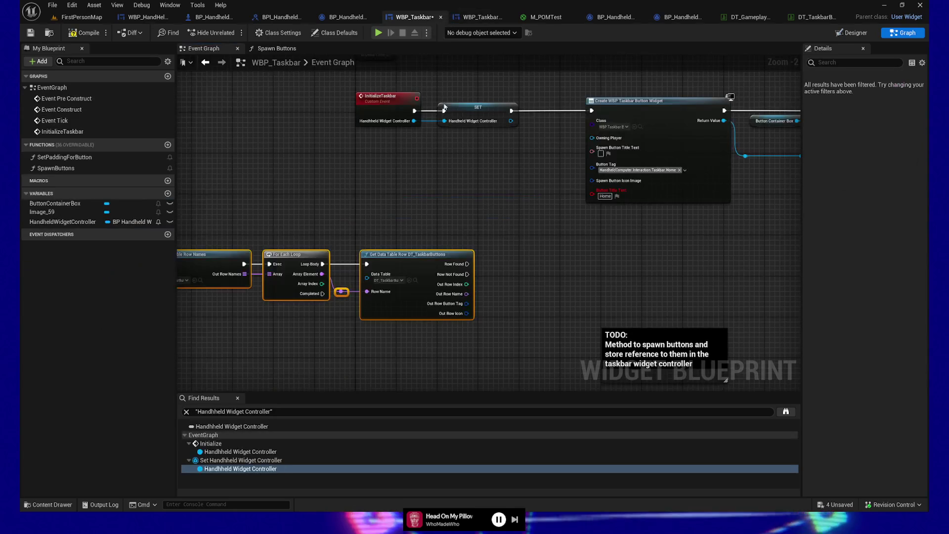
scroll(511, 260, up, 2)
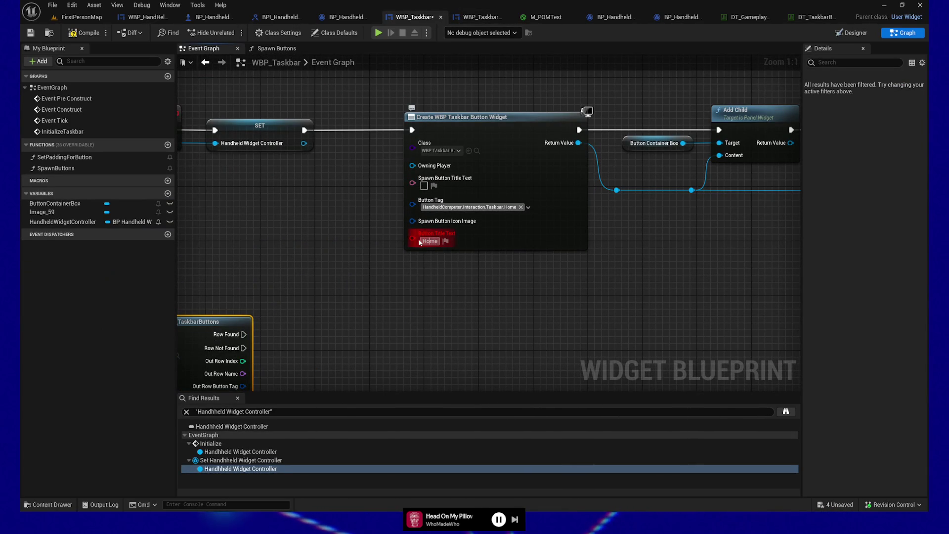
key(BackSpace)
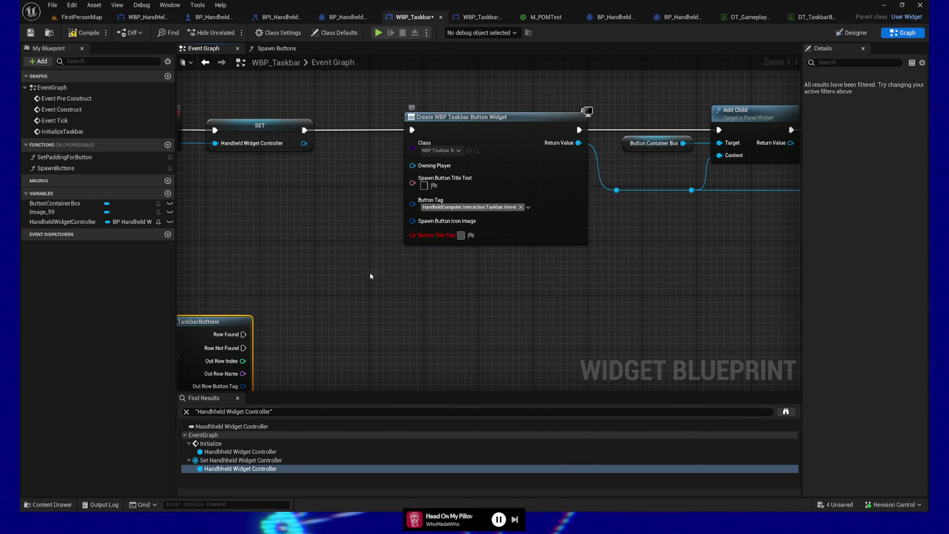
click(400, 266)
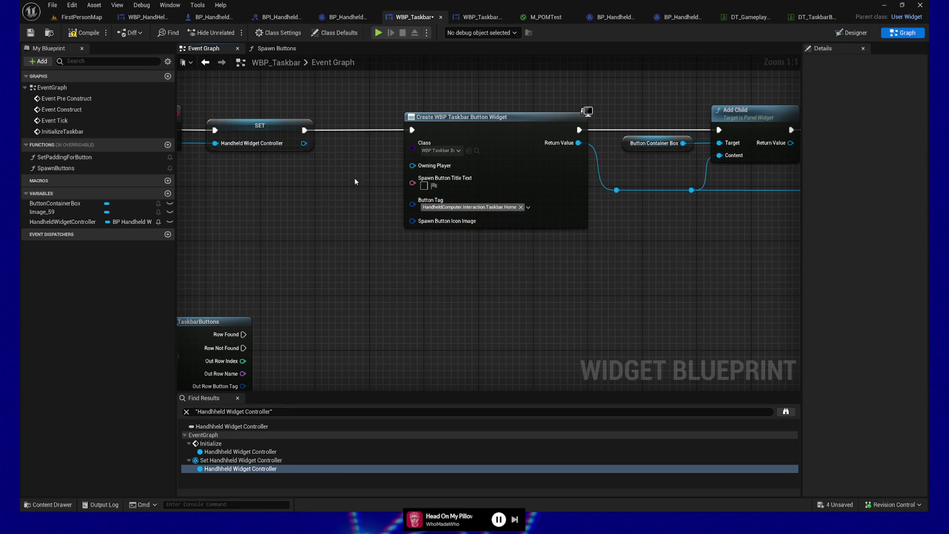
scroll(403, 208, down, 1)
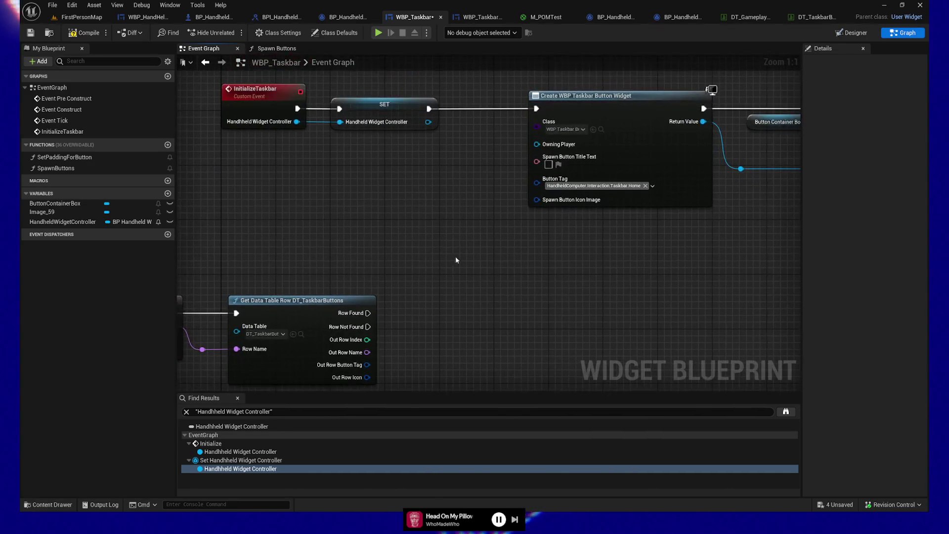
drag(445, 261, 444, 224)
mouse_move(399, 271)
mouse_down()
mouse_move(443, 232)
mouse_move(543, 231)
mouse_up()
text(spawn button)
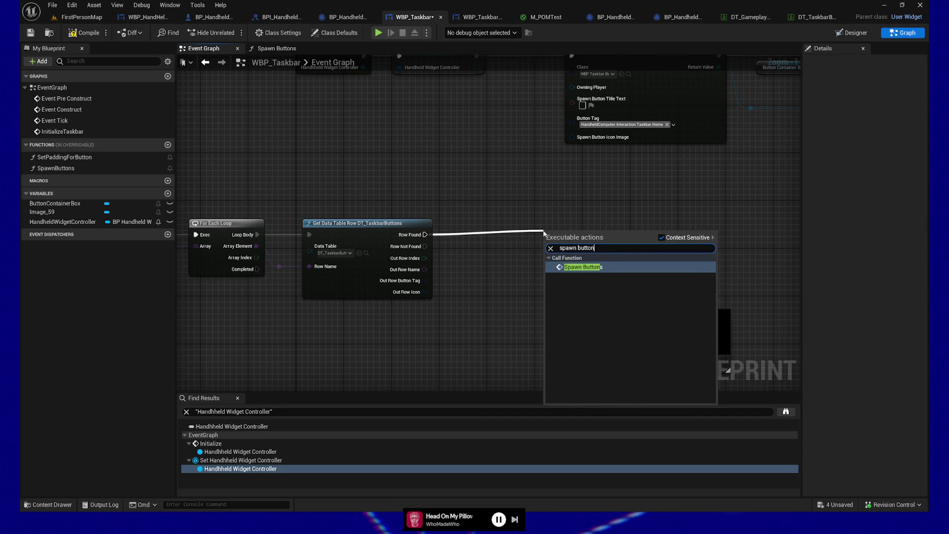
key(Escape)
mouse_move(543, 216)
mouse_down()
mouse_move(496, 307)
mouse_move(504, 222)
mouse_move(643, 222)
mouse_move(462, 237)
mouse_up()
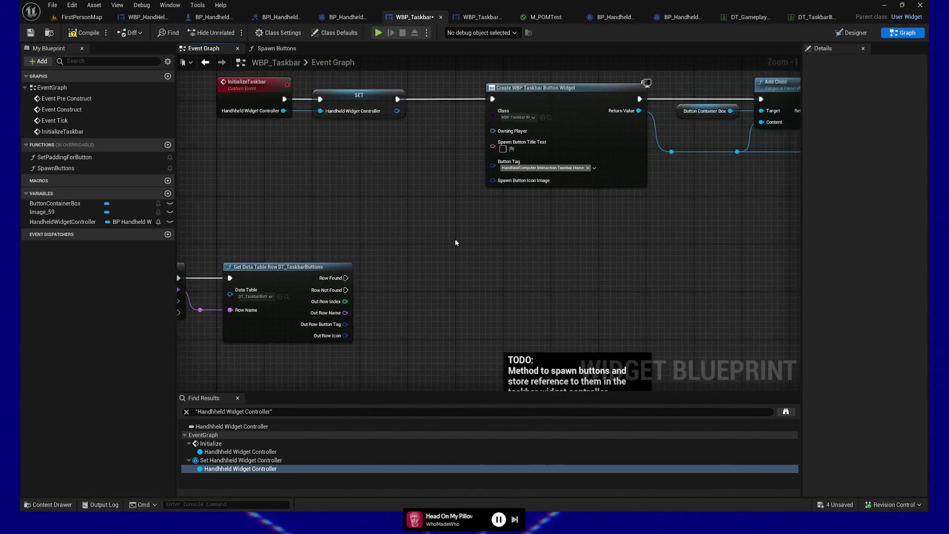
Add a Create Widget node after Row Found with class WBP_TaskbarButton
drag(346, 278, 445, 264)
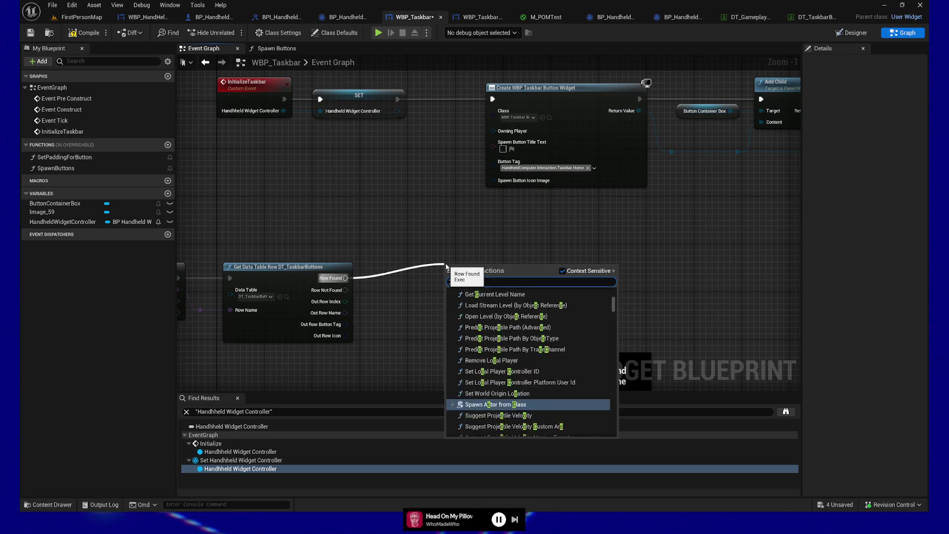
text(create widget)
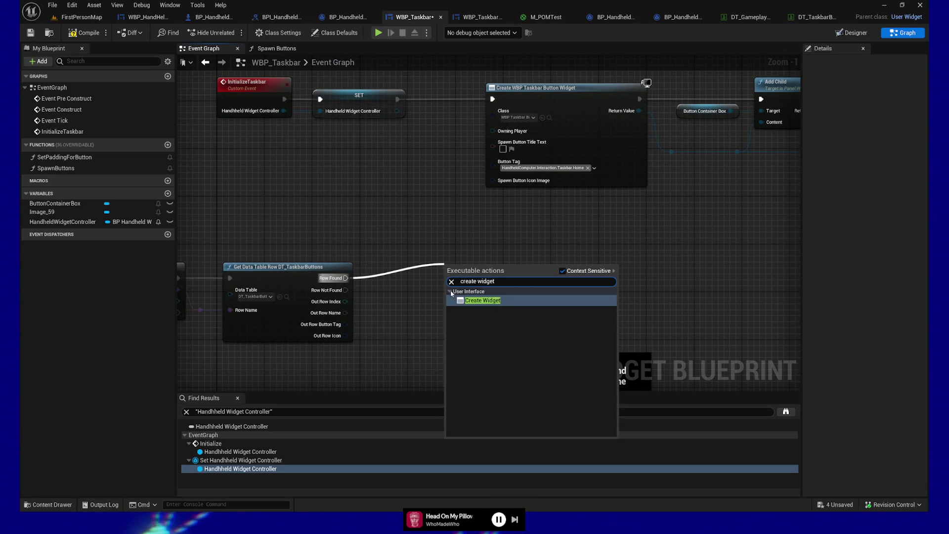
key(Return)
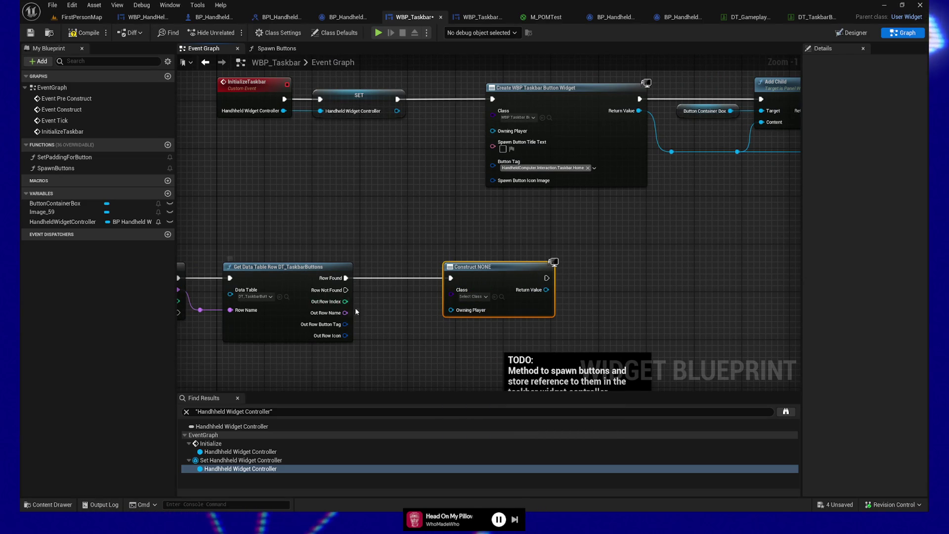
click(482, 296)
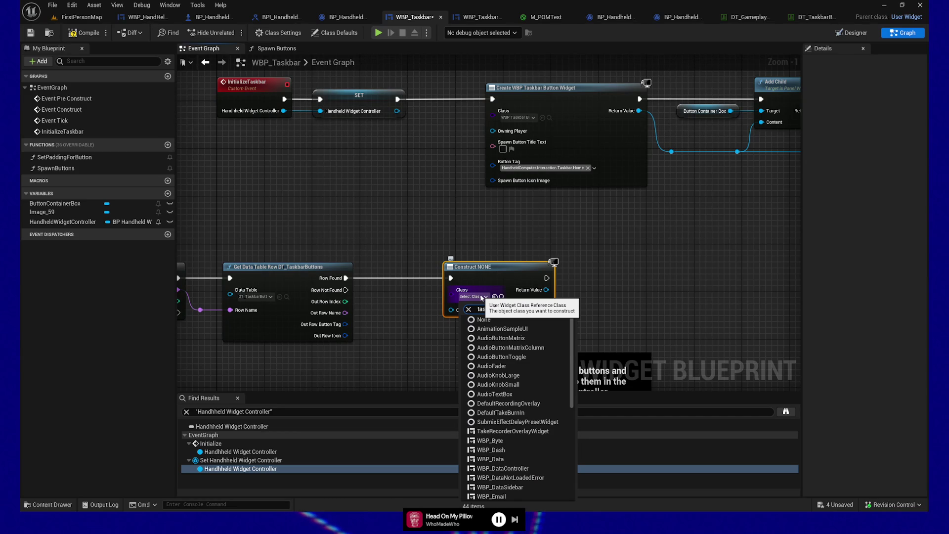
text(kbar button)
click(494, 328)
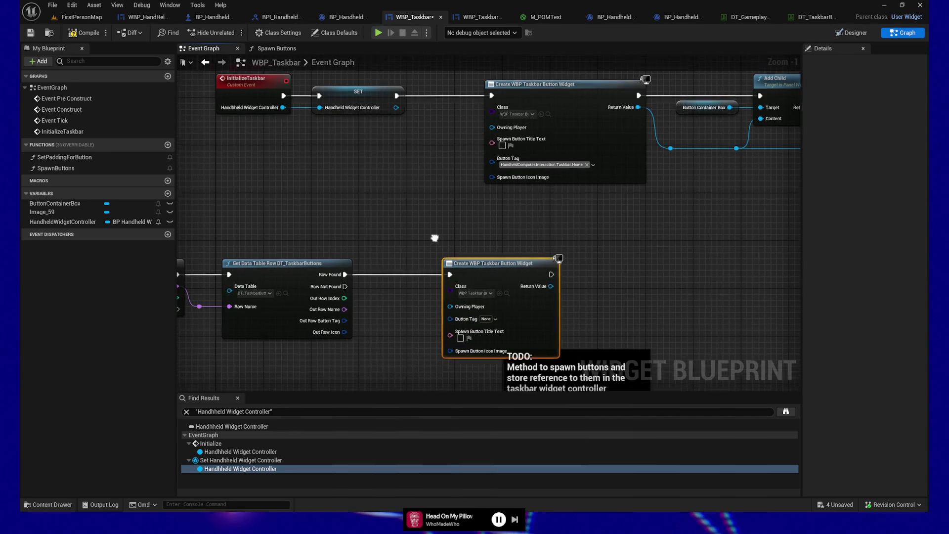
Move the TODO comment below the new Create Widget node
drag(474, 292, 667, 312)
drag(629, 222, 690, 186)
drag(657, 212, 541, 316)
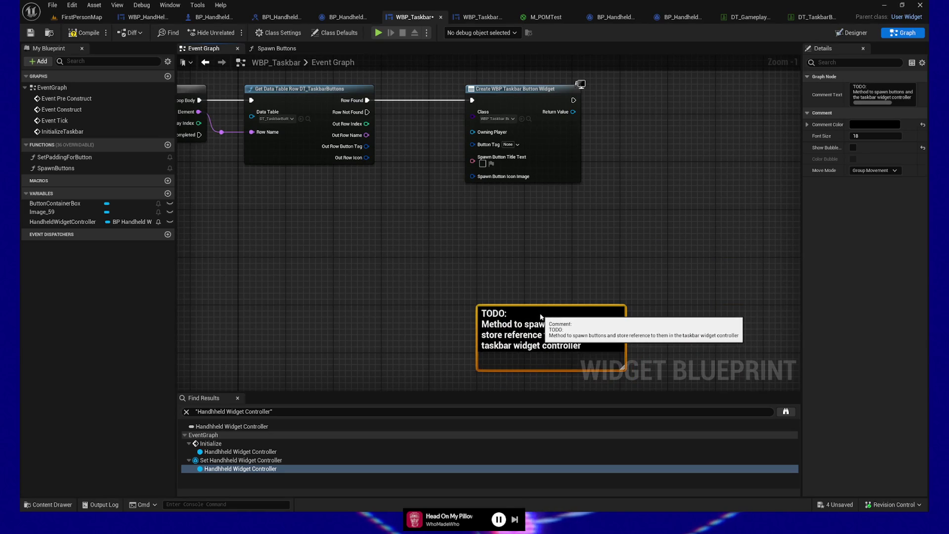
drag(462, 255, 477, 323)
mouse_move(333, 283)
mouse_down()
mouse_move(344, 324)
mouse_move(423, 360)
mouse_move(427, 270)
mouse_move(424, 298)
mouse_up()
scroll(366, 330, up, 1)
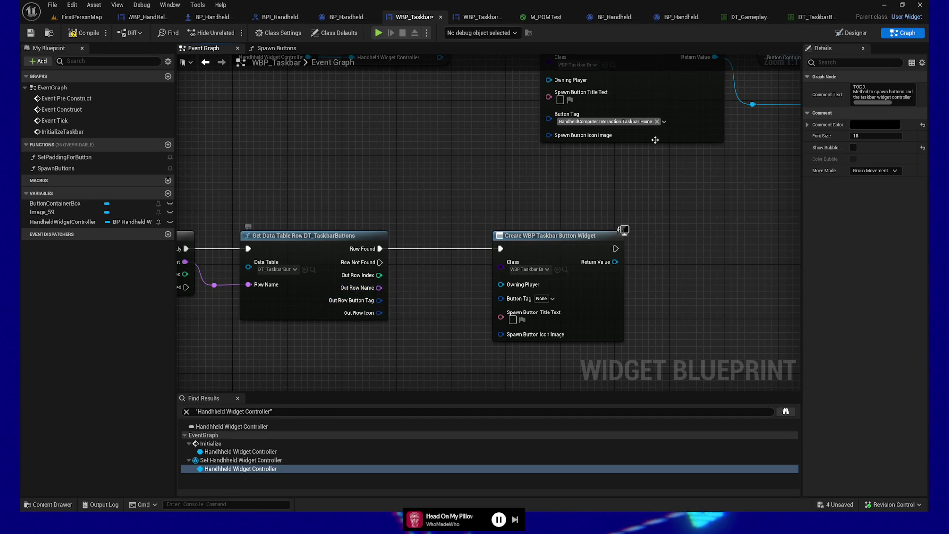
click(59, 505)
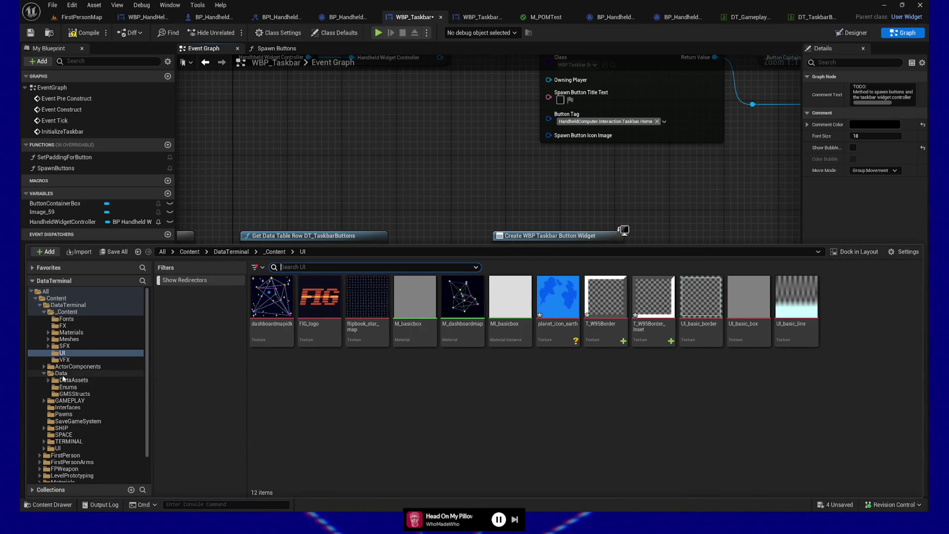
Change the Name member of STaskbarButtons from Name to Text type and save the struct
click(60, 373)
double_click(698, 379)
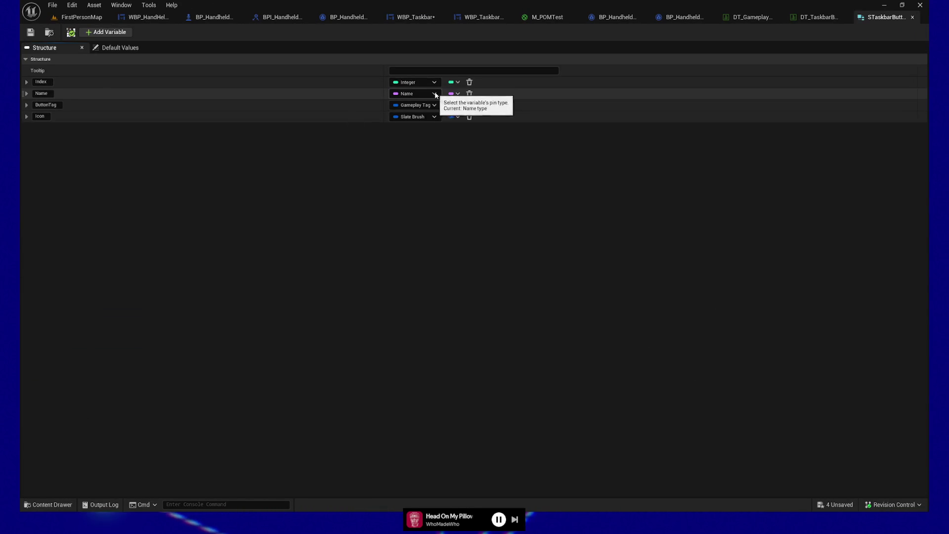
click(435, 95)
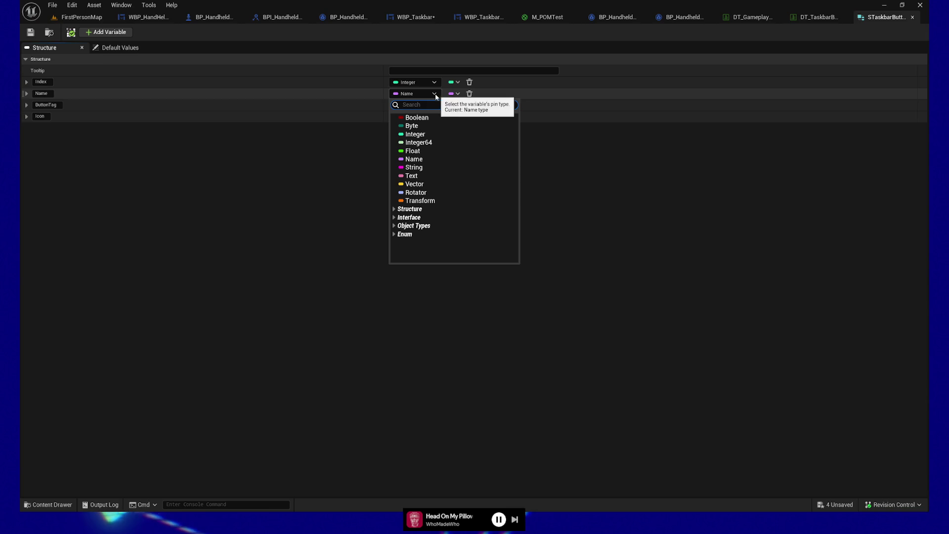
click(411, 176)
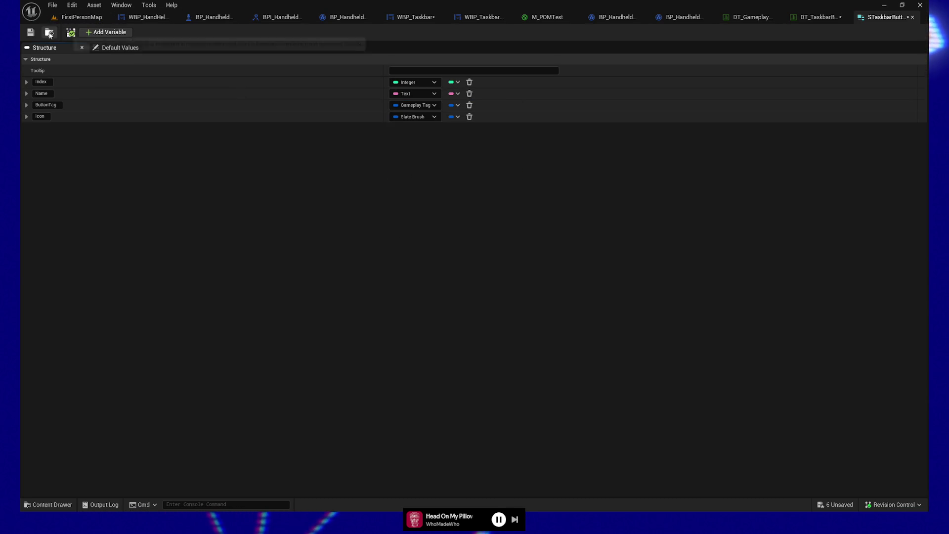
click(30, 32)
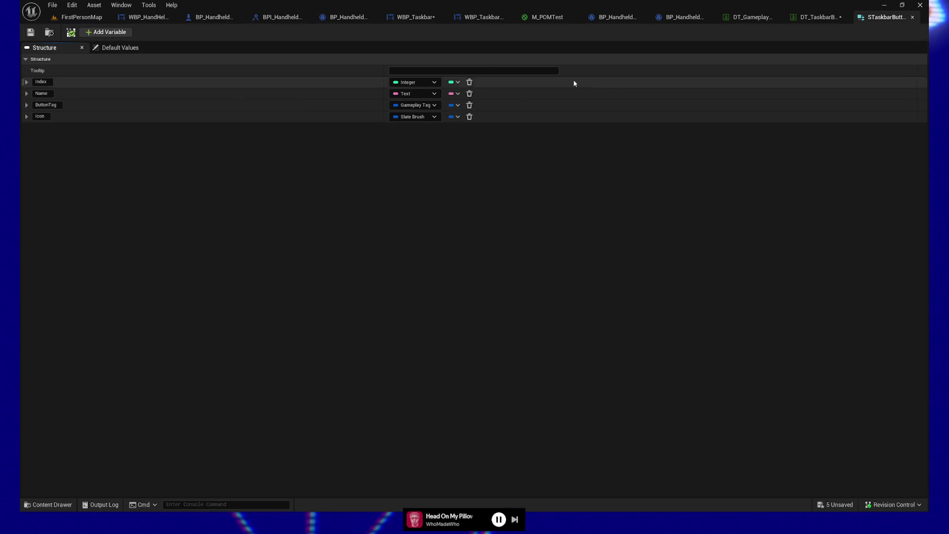
click(843, 18)
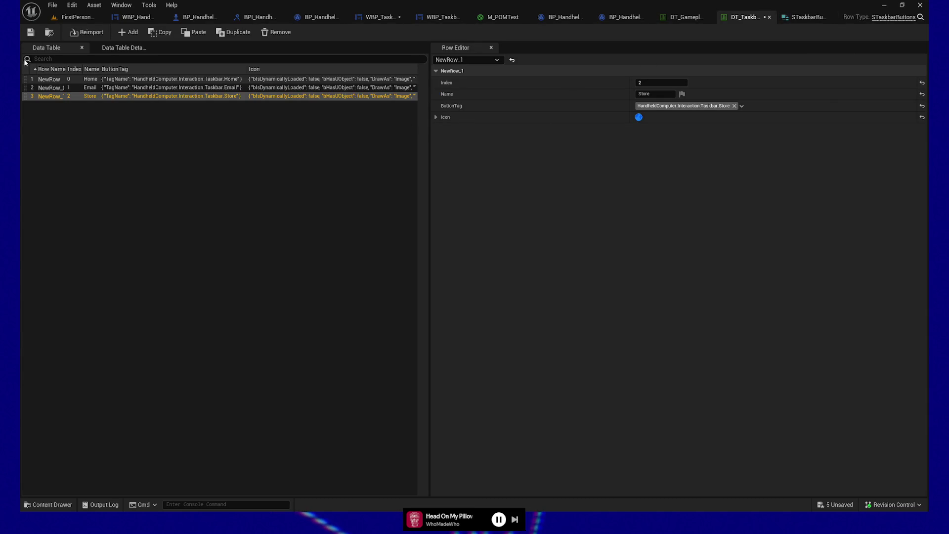
Save DT_TaskbarButtons after checking its Home, Email and Store rows
click(30, 32)
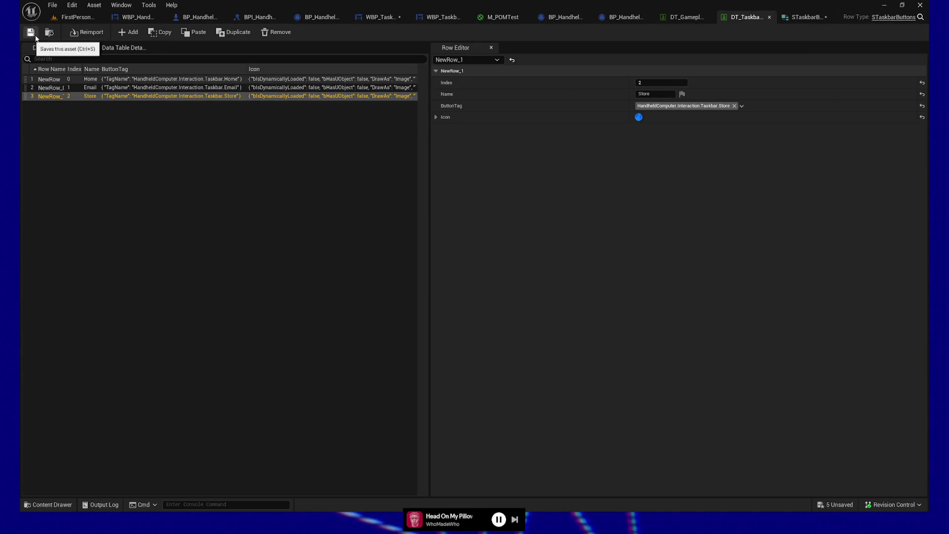
click(186, 89)
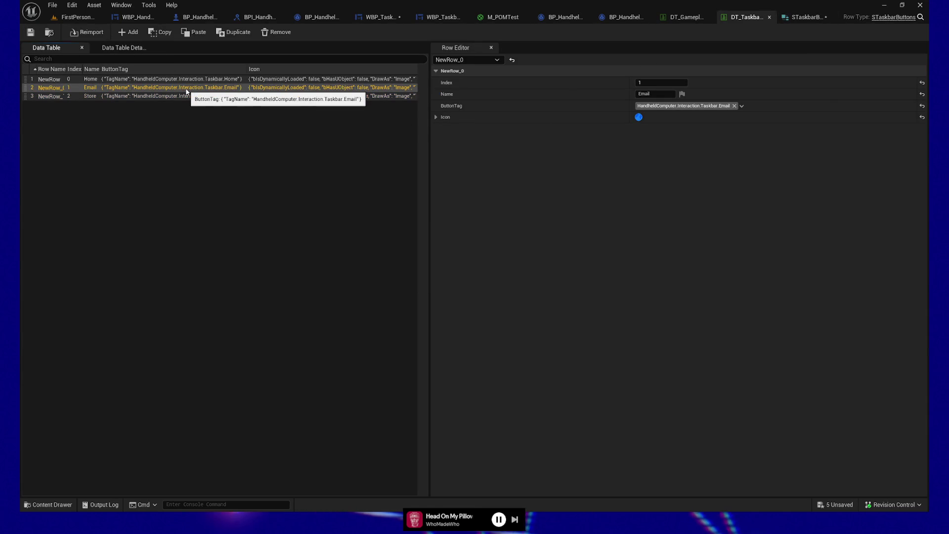
click(187, 79)
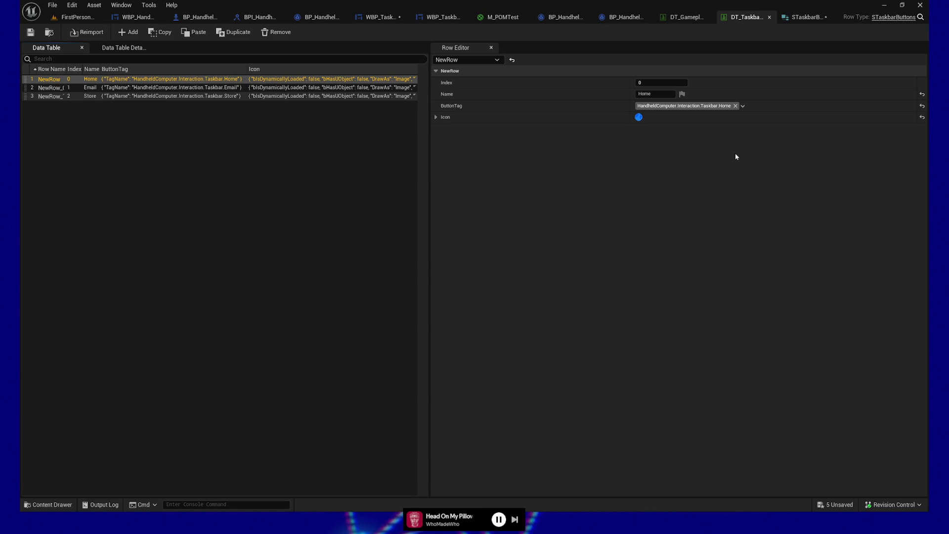
click(204, 97)
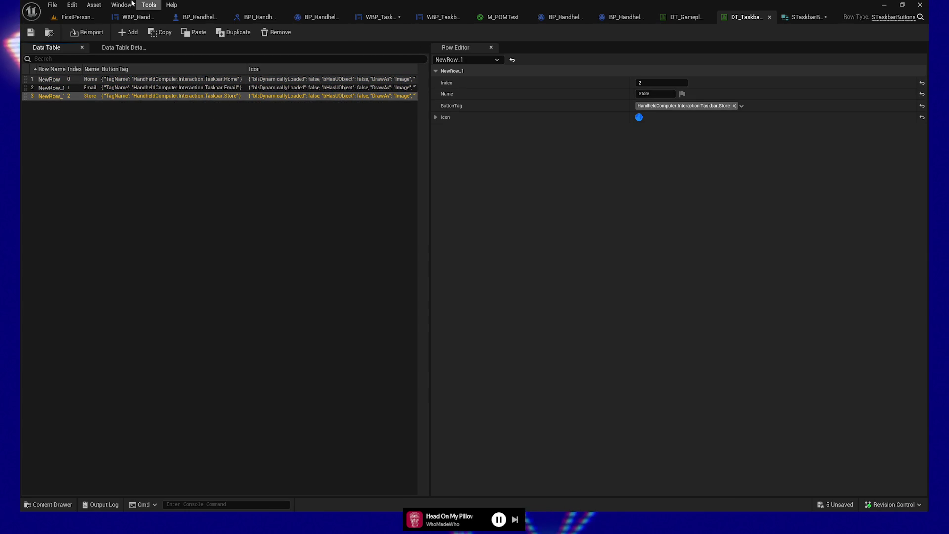
click(31, 33)
Save the STaskbarButtons struct with Ctrl+S and recheck the Email and Home rows
click(811, 17)
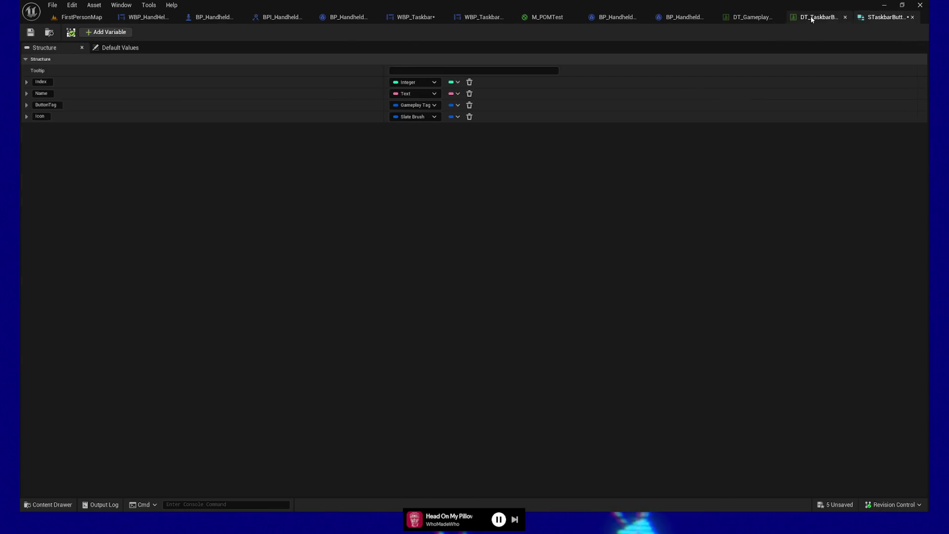
key(ctrl+s)
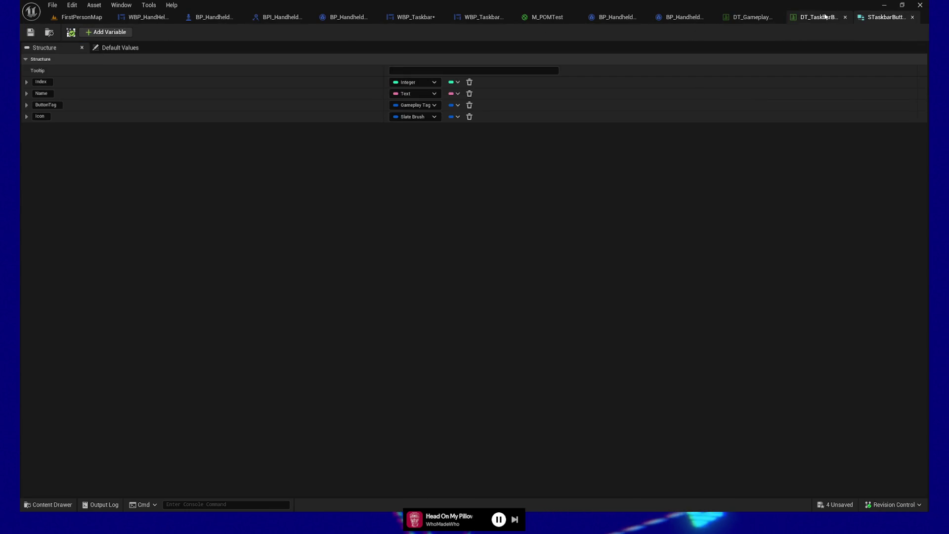
click(818, 17)
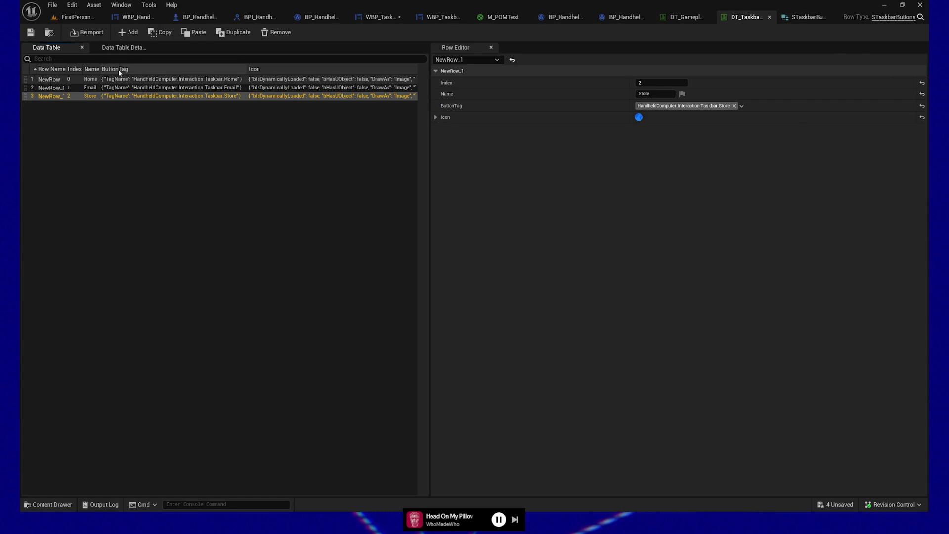
click(122, 88)
click(122, 81)
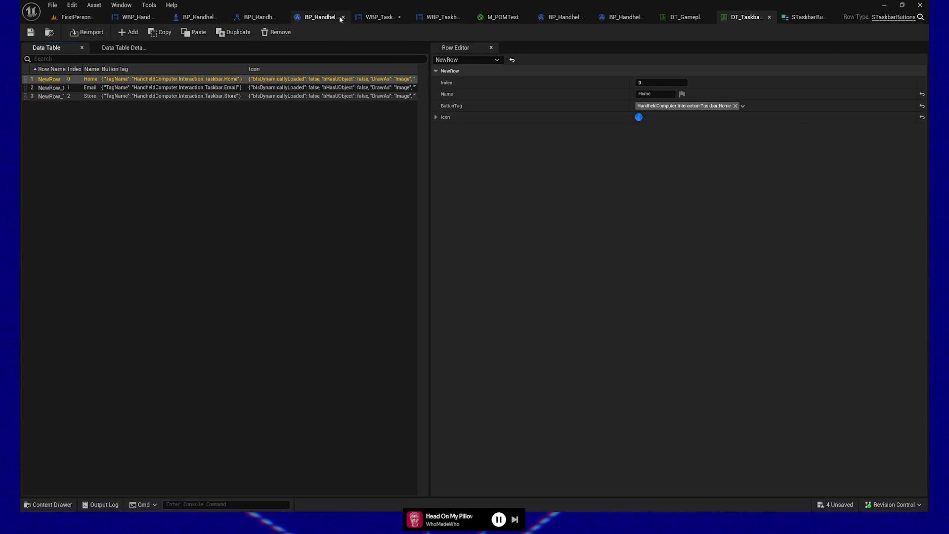
click(378, 17)
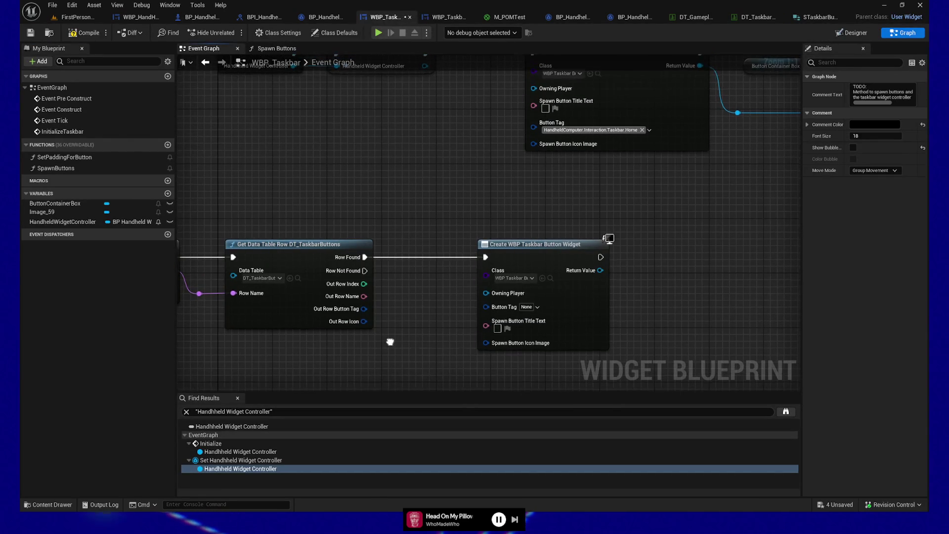
Wire Out Row Name, Out Row Button Tag and Out Row Icon into the Create WBP Taskbar Button Widget's title text, tag and icon pins
drag(364, 296, 490, 323)
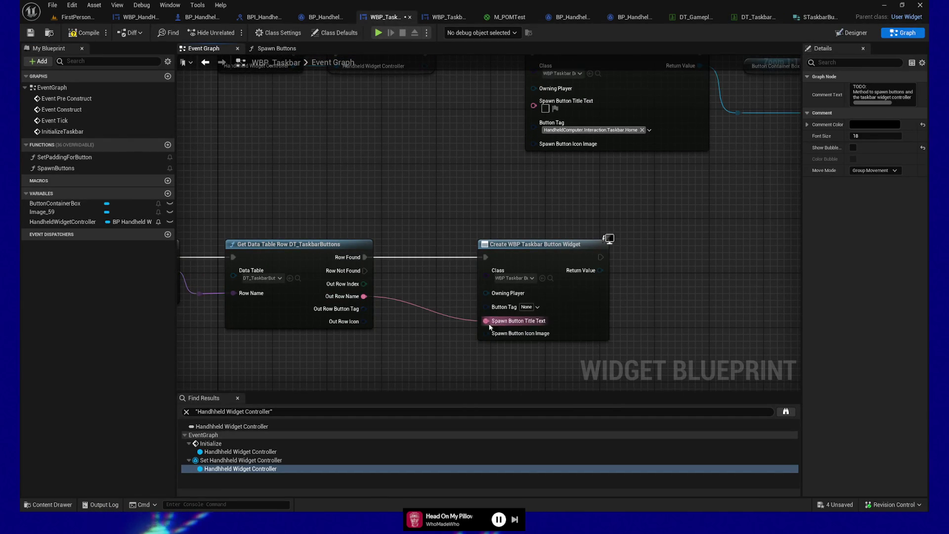
drag(358, 318, 480, 315)
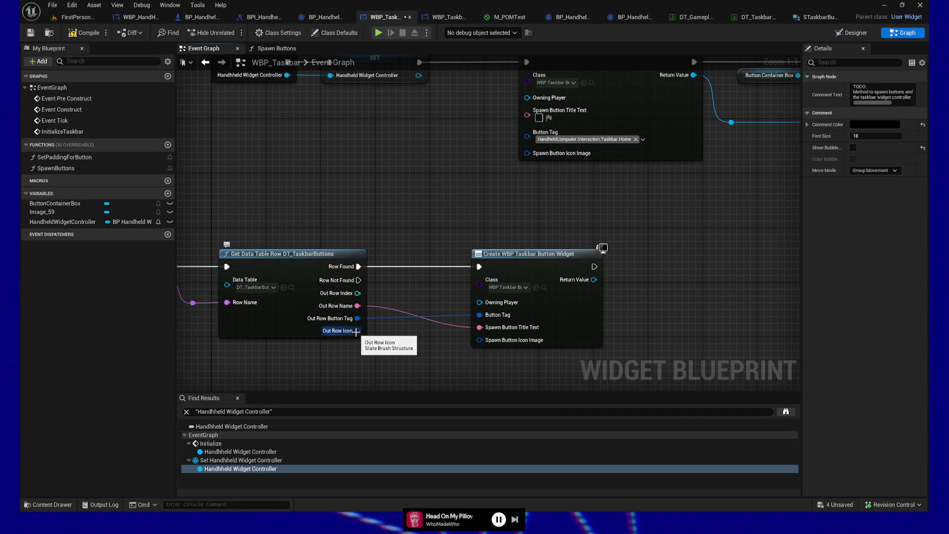
mouse_move(417, 170)
mouse_down()
mouse_move(592, 307)
mouse_move(576, 301)
mouse_up()
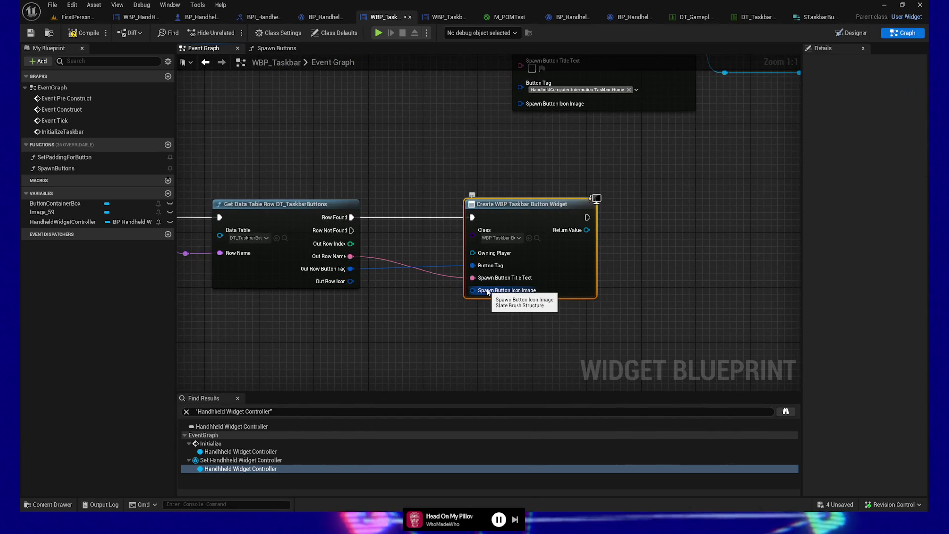
mouse_move(350, 281)
mouse_down()
mouse_move(456, 298)
mouse_move(473, 290)
mouse_up()
drag(408, 329, 403, 346)
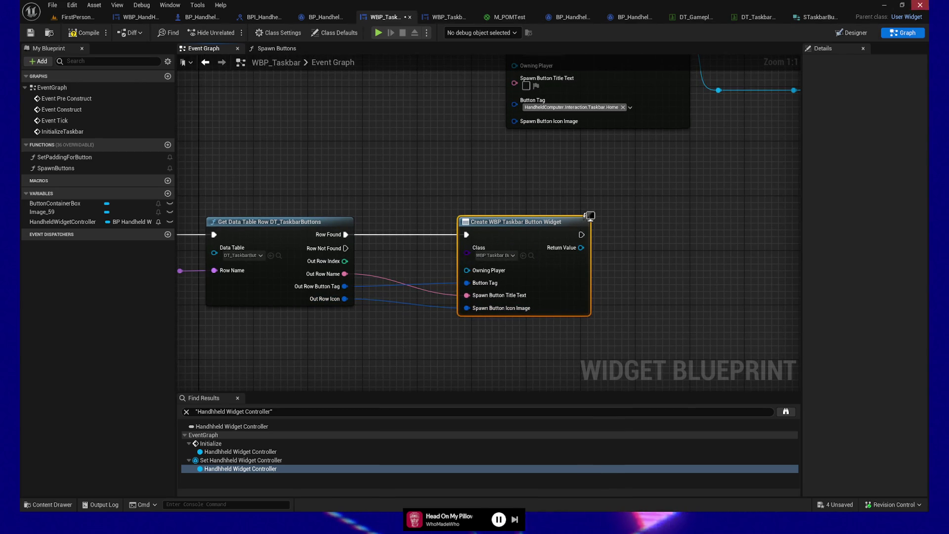
click(445, 17)
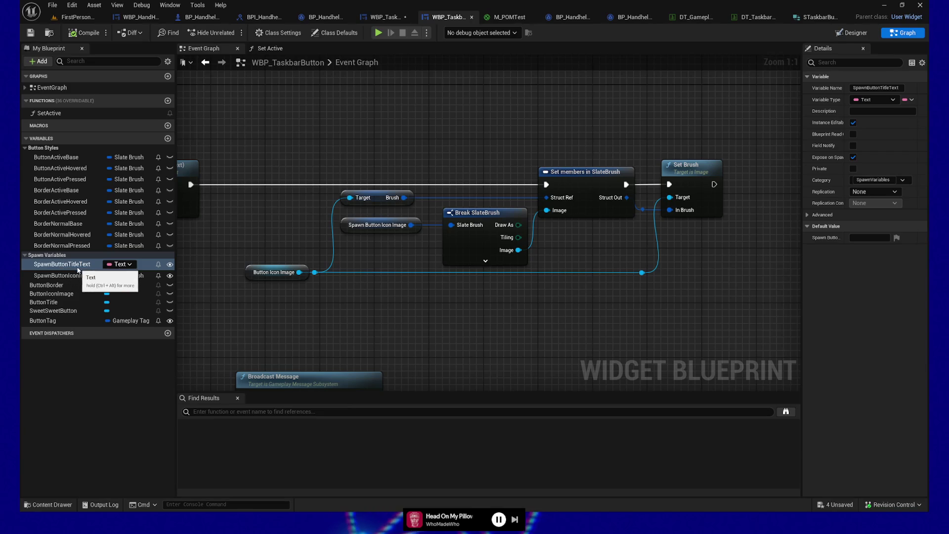
Check the WBP_Taskbar and WBP_TaskbarButton graphs, then bring up the STaskbarButtons structure
click(381, 16)
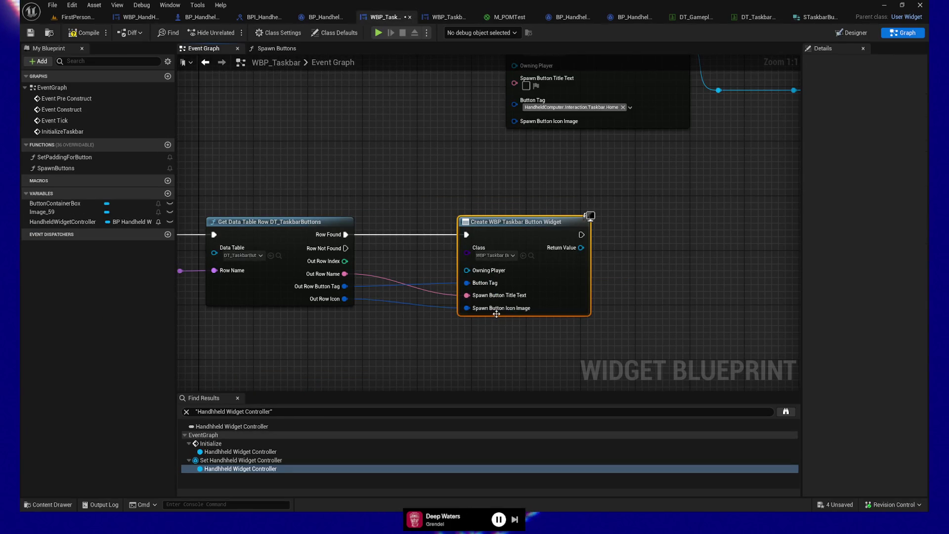
click(447, 18)
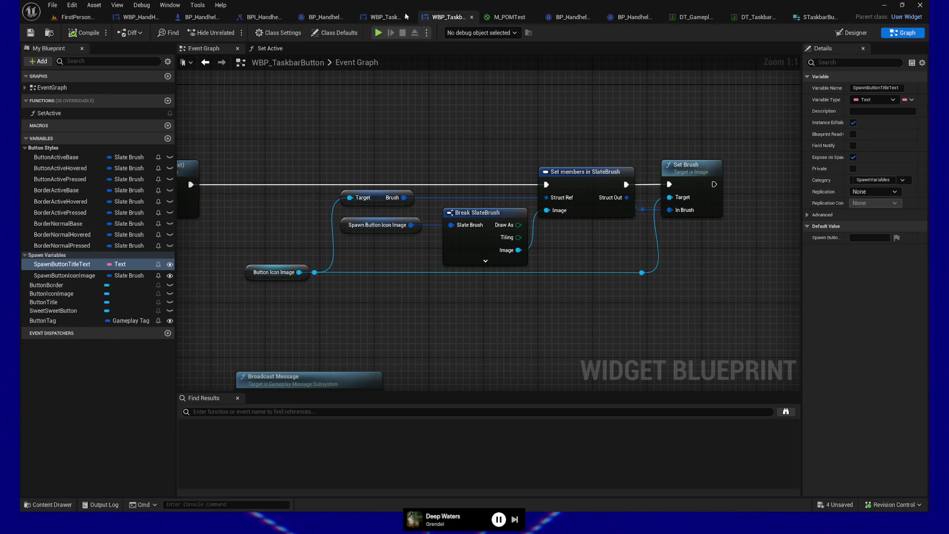
click(388, 18)
click(808, 18)
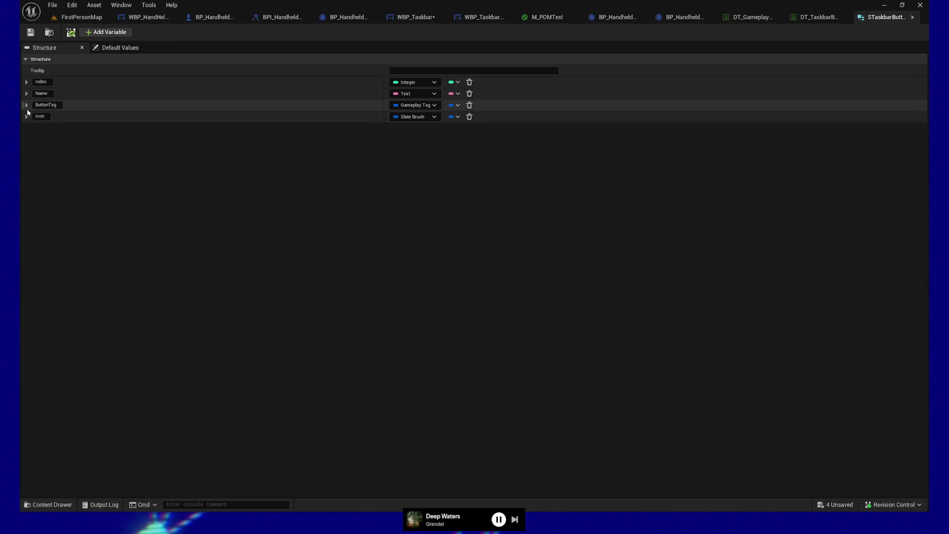
Move ButtonTag above Name so members read Index, ButtonTag, Name, Icon, and save
drag(24, 108, 23, 92)
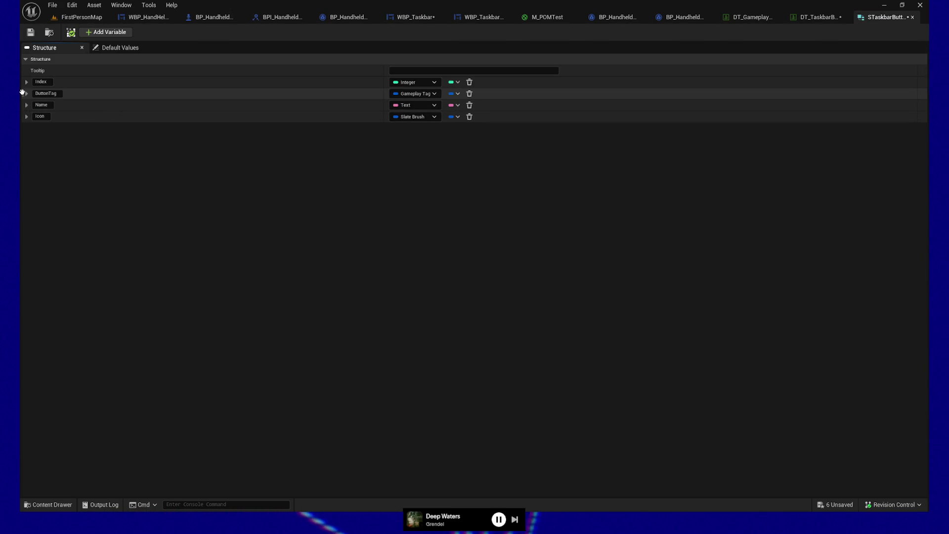
key(ctrl+s)
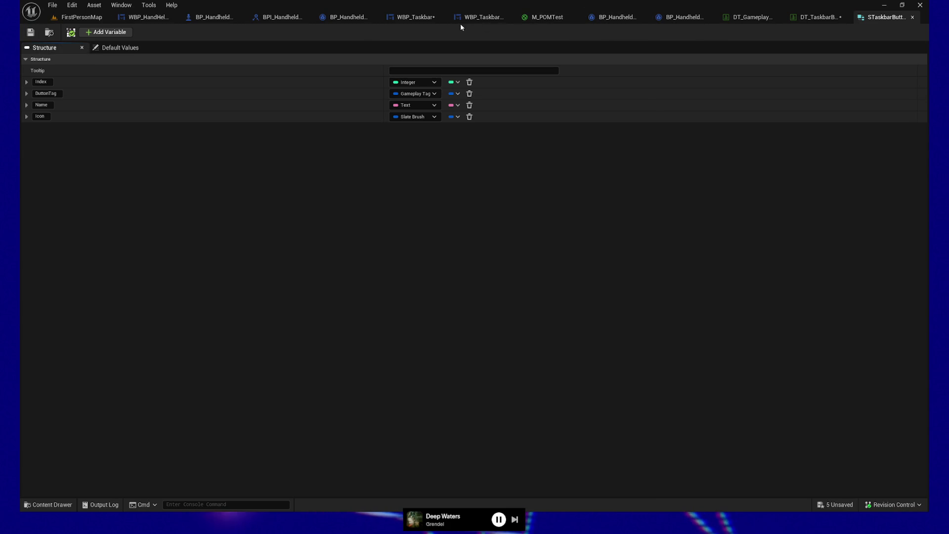
click(475, 17)
click(385, 18)
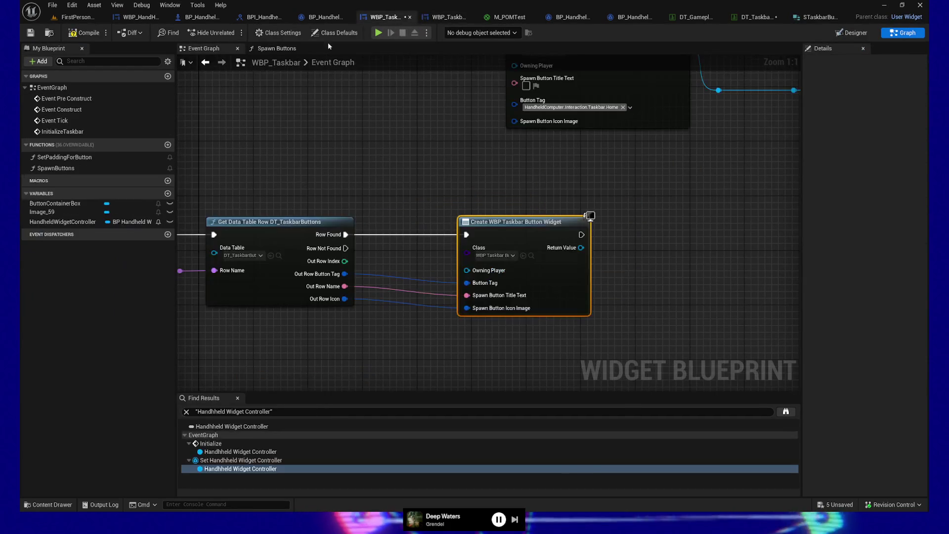
Add reroute points on the button tag, row name and icon wires and align them in one column
mouse_move(340, 286)
mouse_down()
mouse_move(425, 332)
mouse_move(485, 318)
mouse_move(217, 327)
mouse_up()
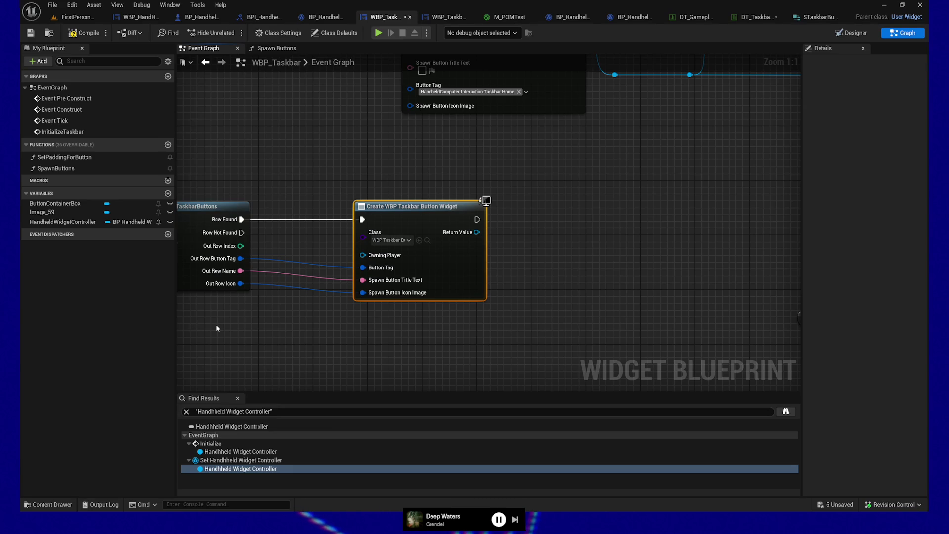
mouse_move(315, 180)
mouse_down()
mouse_move(465, 157)
mouse_move(431, 164)
mouse_up()
mouse_move(490, 333)
mouse_down()
mouse_move(479, 328)
mouse_move(604, 333)
mouse_up()
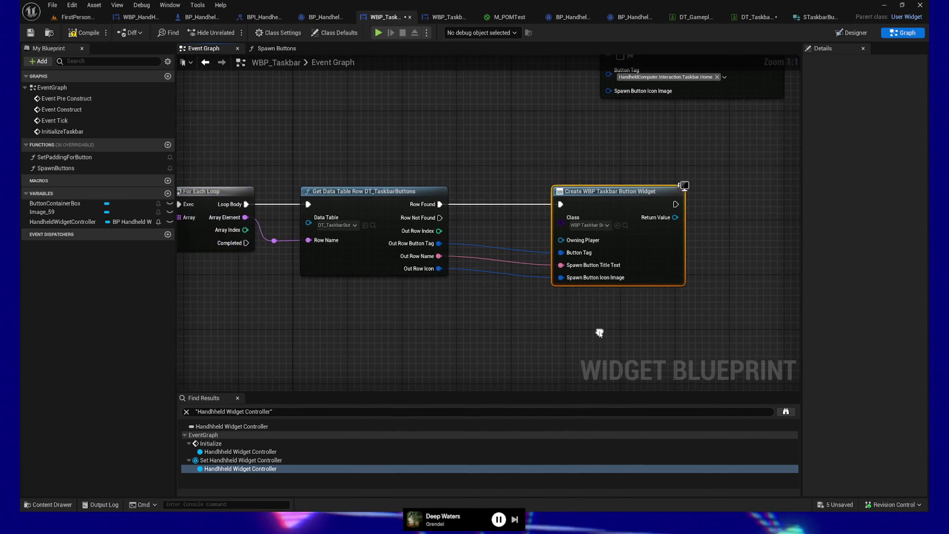
double_click(467, 244)
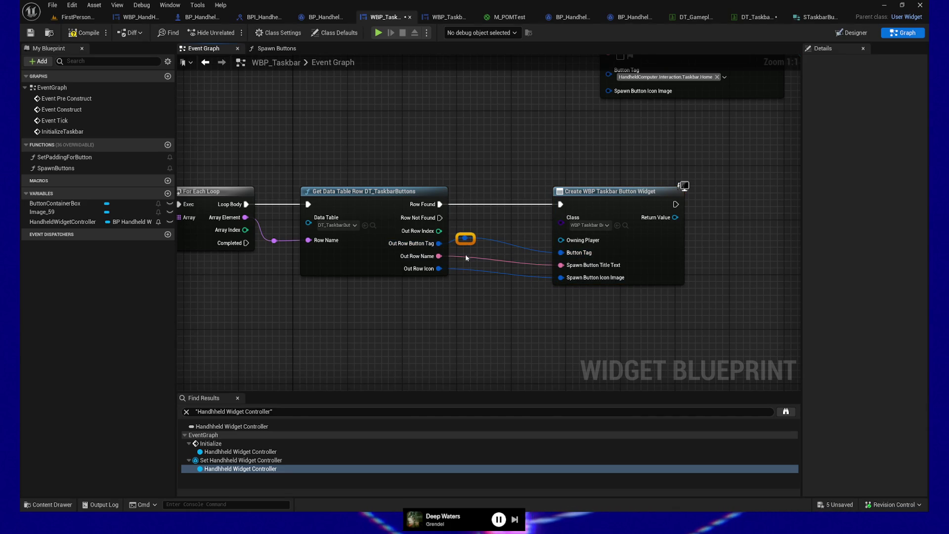
double_click(458, 253)
double_click(465, 266)
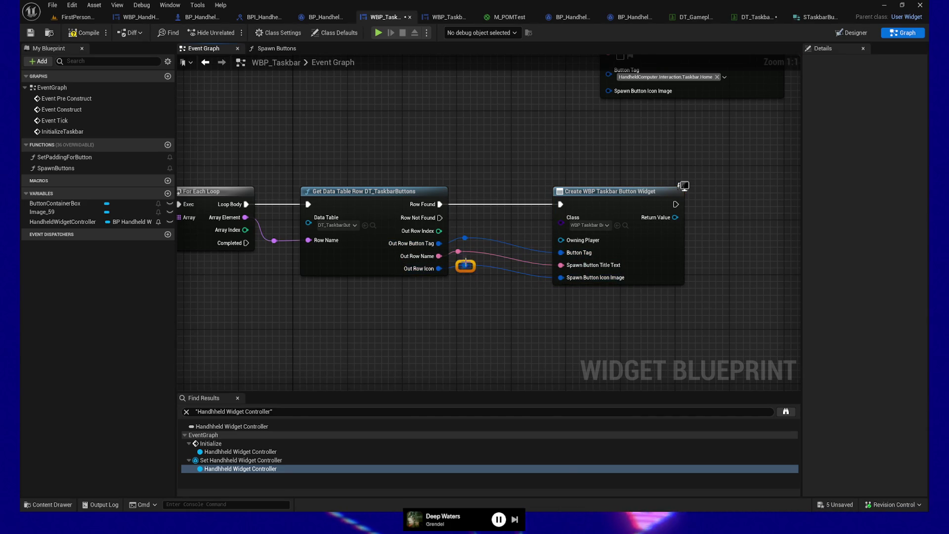
ctrl+click(572, 223)
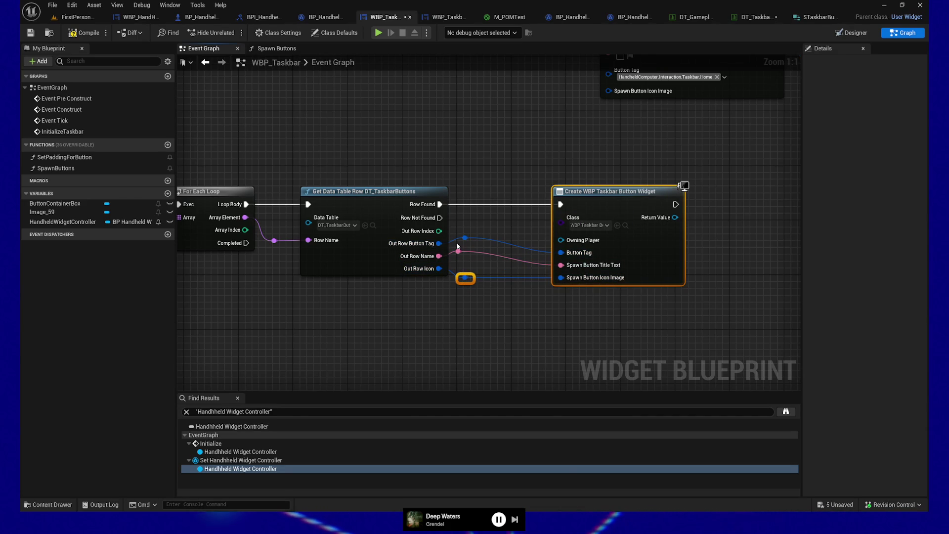
drag(457, 246, 474, 269)
key(q)
drag(486, 237, 452, 286)
key(shift+d)
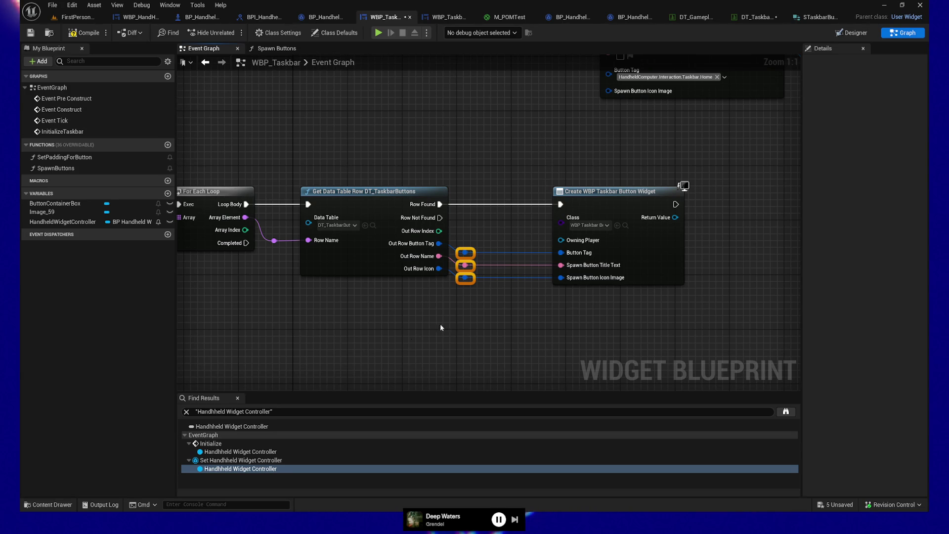
Cut the Get Data Table Row Names, For Each Loop, Get Data Table Row and Create Widget nodes
mouse_move(402, 331)
mouse_down()
mouse_move(394, 335)
mouse_move(546, 321)
mouse_move(460, 335)
mouse_up()
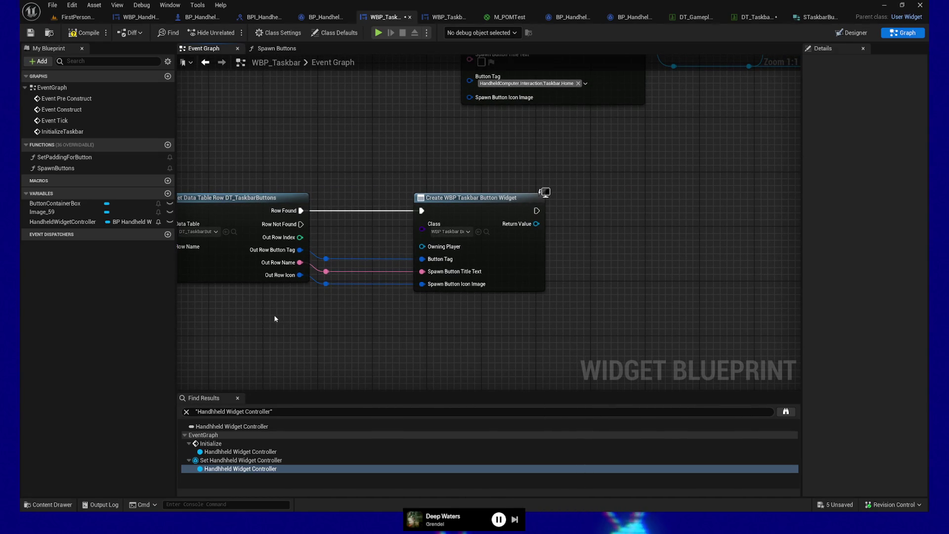
drag(419, 335, 380, 335)
mouse_move(365, 170)
mouse_down()
mouse_move(522, 334)
mouse_move(461, 336)
mouse_up()
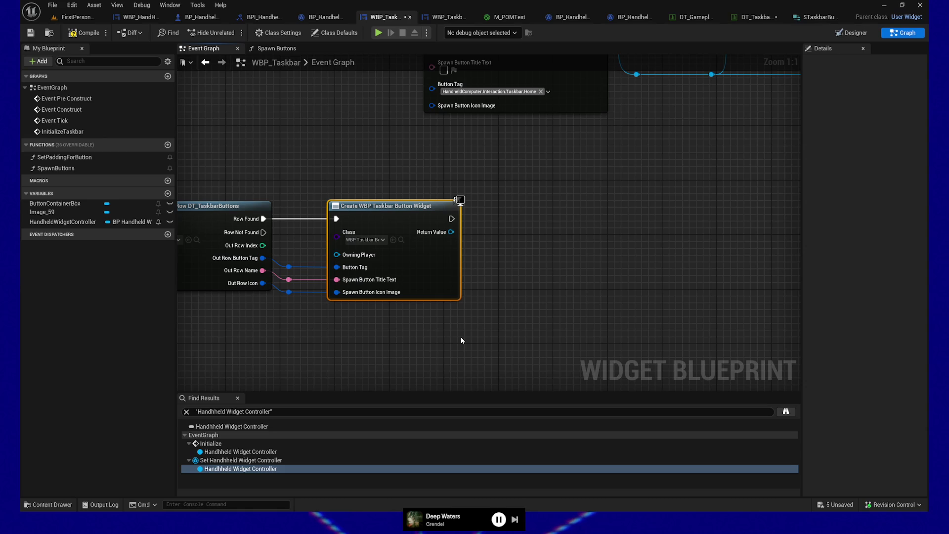
mouse_move(393, 337)
mouse_down()
mouse_move(425, 316)
mouse_move(407, 343)
mouse_move(508, 314)
mouse_move(768, 300)
mouse_move(413, 317)
mouse_move(710, 310)
mouse_up()
scroll(627, 310, down, 2)
mouse_move(627, 309)
mouse_down()
mouse_move(600, 309)
mouse_move(667, 312)
mouse_move(651, 359)
mouse_up()
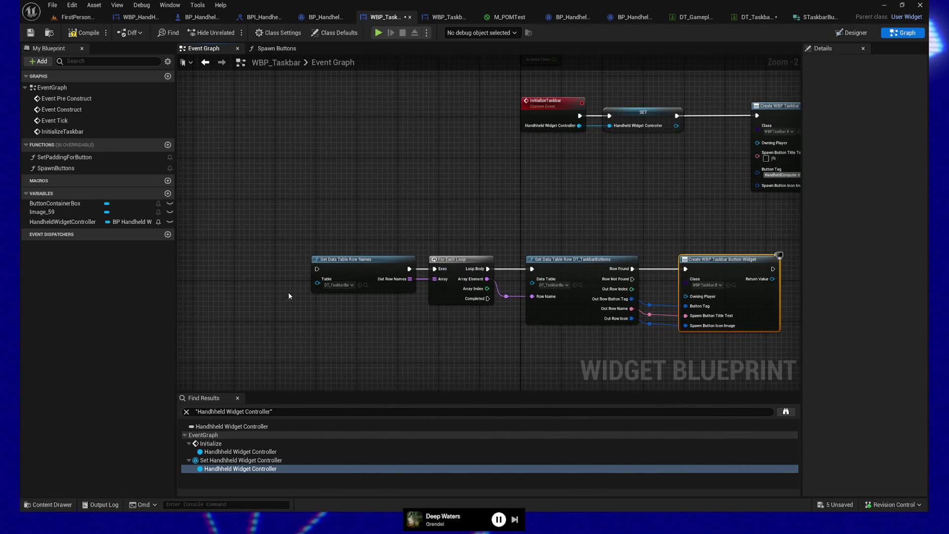
mouse_move(281, 213)
mouse_down()
mouse_move(506, 295)
mouse_move(803, 345)
mouse_move(470, 341)
mouse_up()
key(ctrl+x)
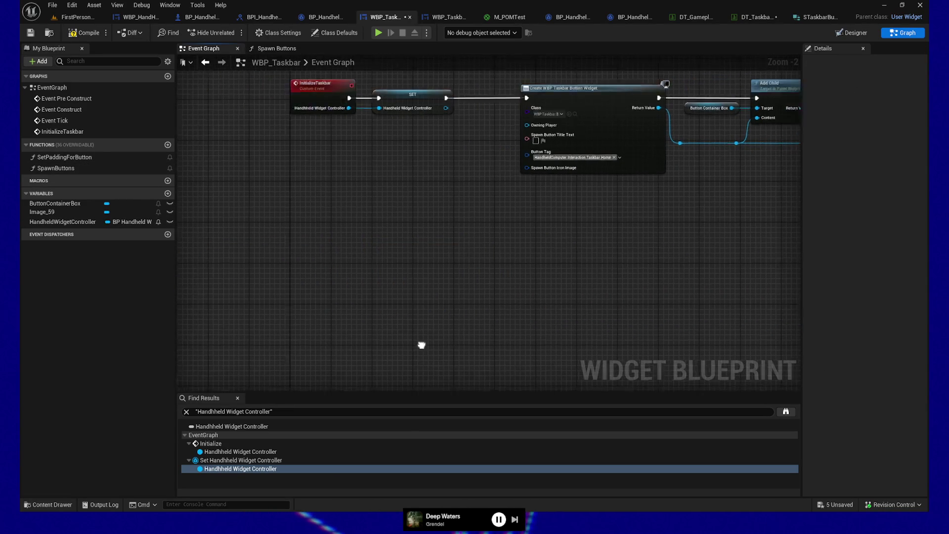
double_click(76, 168)
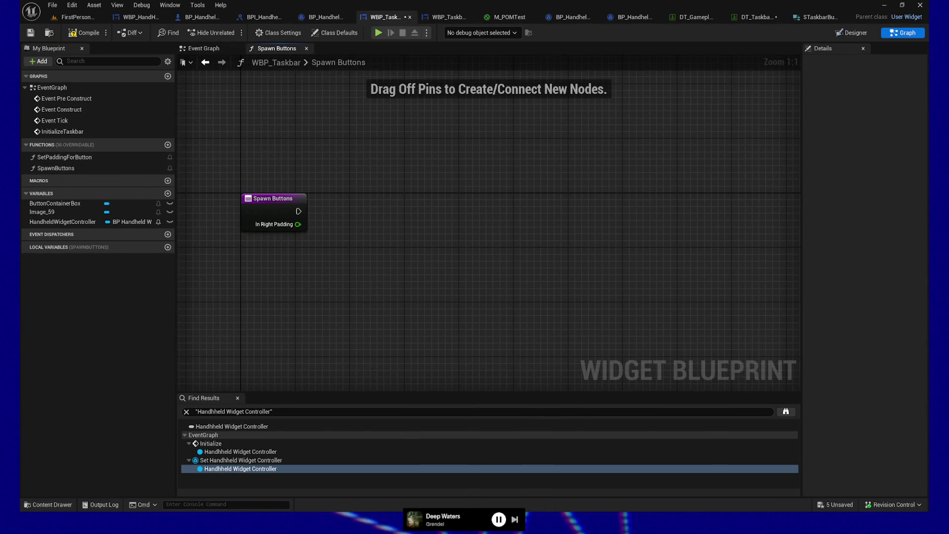
Paste the loop nodes into Spawn Buttons and wire the entry exec to Get Data Table Row Names
key(ctrl+v)
mouse_move(232, 269)
mouse_down()
mouse_move(533, 225)
mouse_move(358, 214)
mouse_up()
mouse_move(232, 232)
mouse_down()
mouse_move(441, 257)
mouse_move(448, 245)
mouse_up()
drag(516, 243, 516, 229)
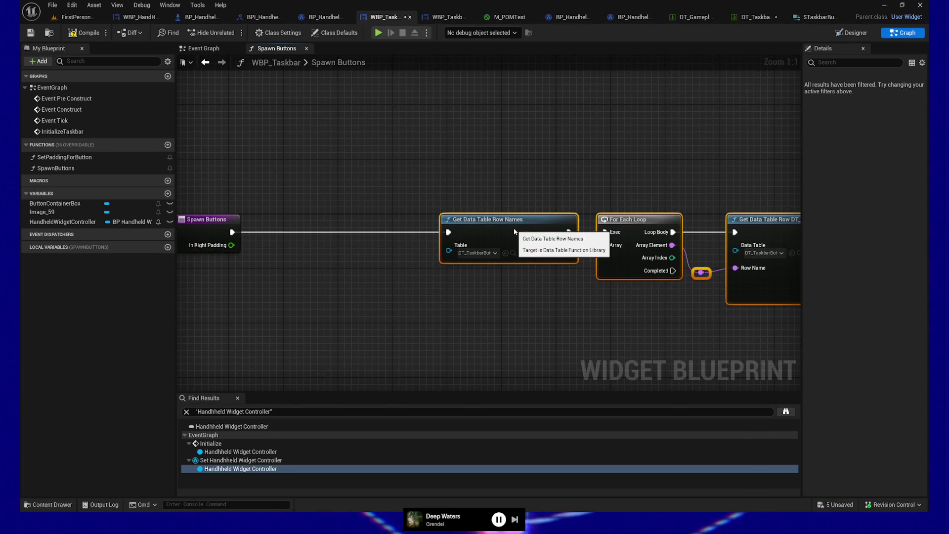
Add a SpawnedButtons local variable of WBP Taskbar Button reference type and compile
click(167, 248)
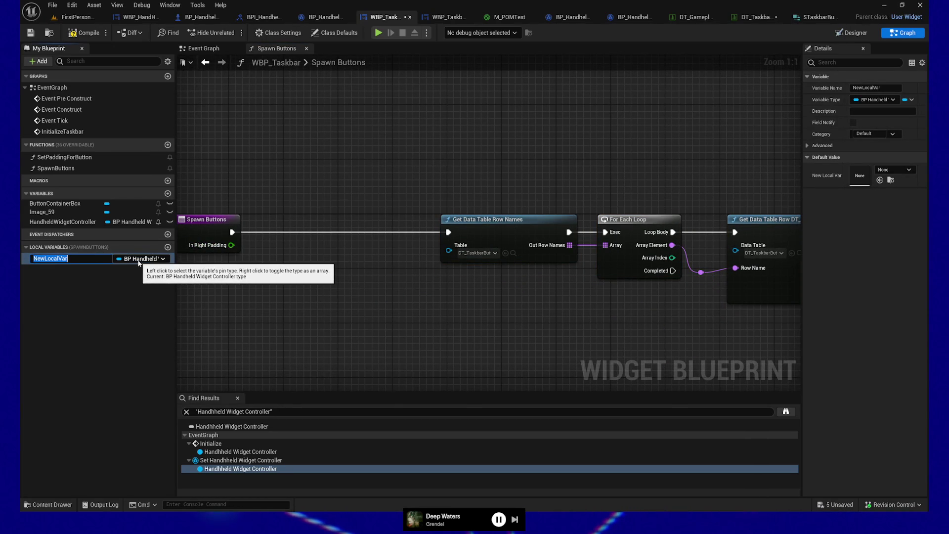
text(Sp)
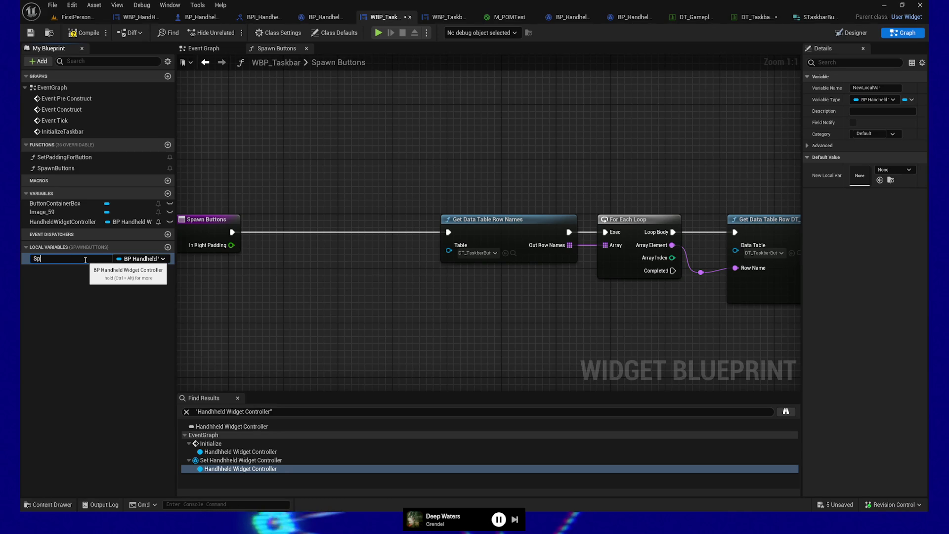
text(awnedButtons)
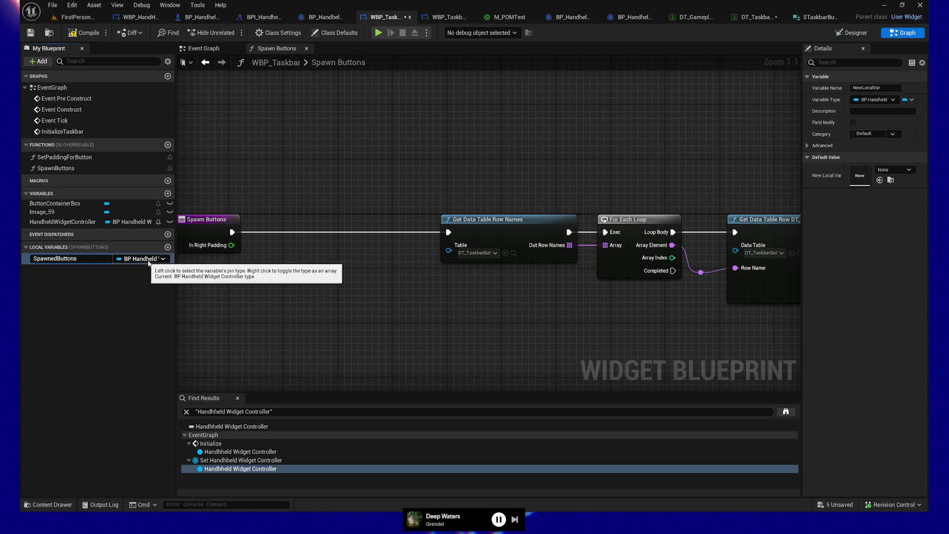
click(113, 257)
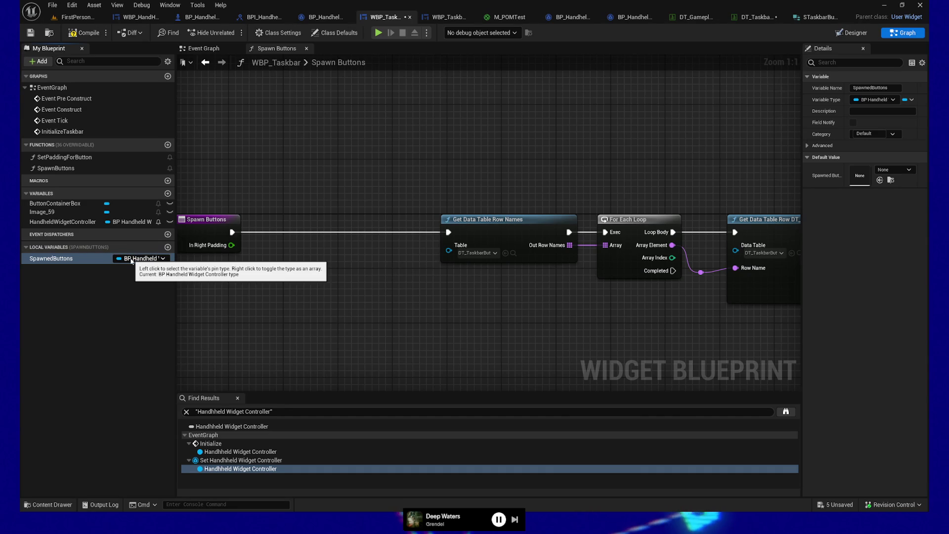
click(163, 259)
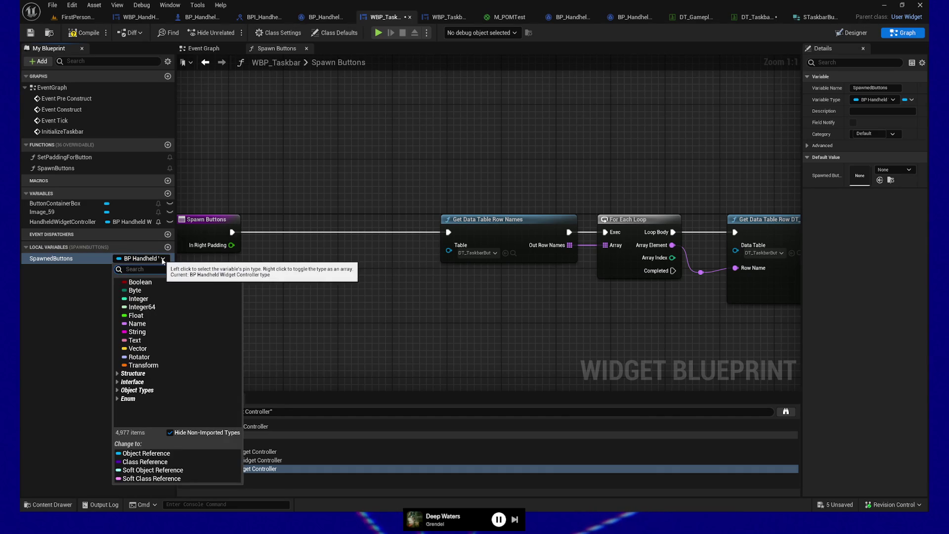
text(bp_taskbarbutt)
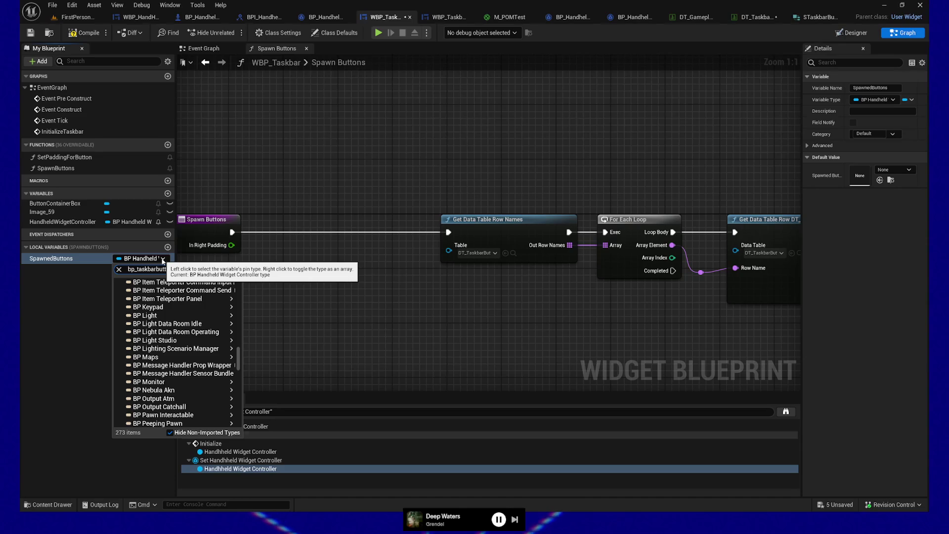
mouse_move(207, 290)
click(267, 292)
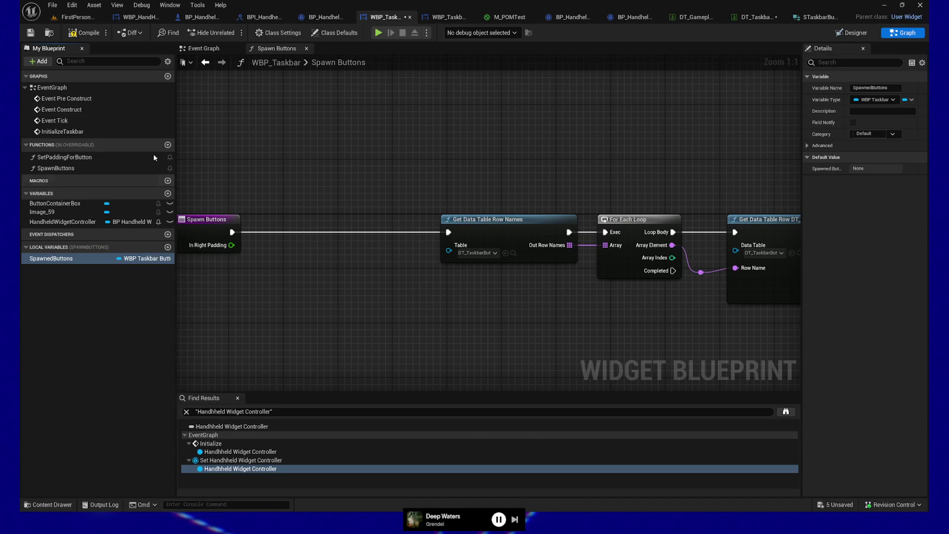
key(ctrl+s)
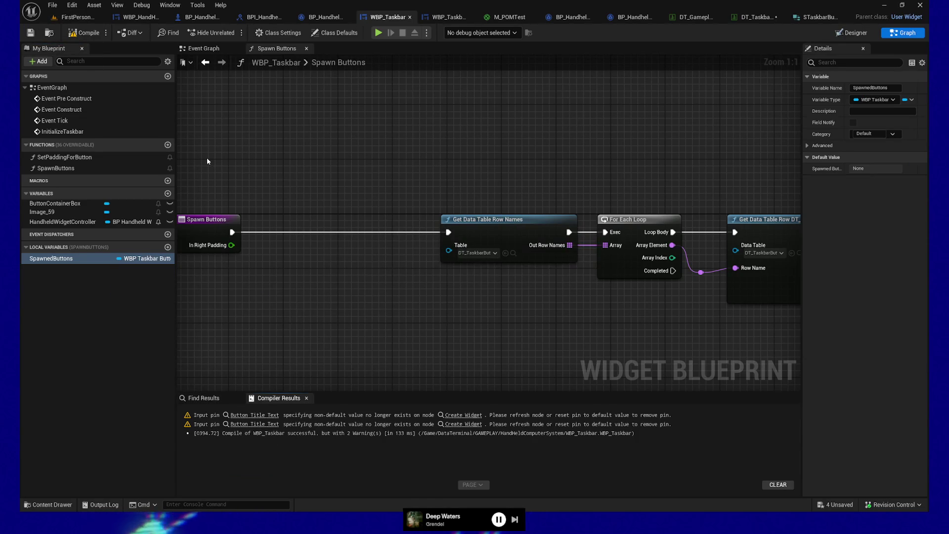
mouse_move(297, 304)
mouse_down()
mouse_move(485, 351)
mouse_move(282, 307)
mouse_move(555, 330)
mouse_move(411, 331)
mouse_move(520, 329)
mouse_move(354, 140)
mouse_up()
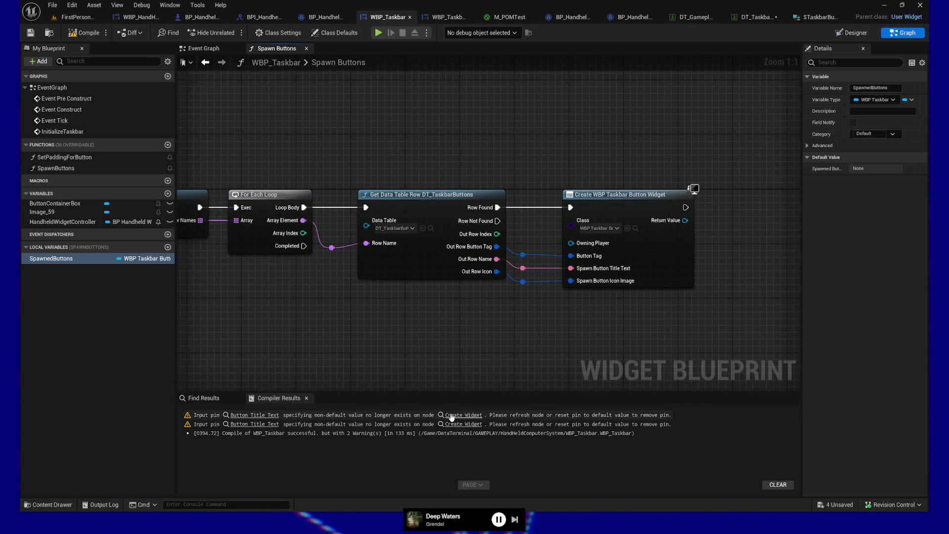
Remove the orphaned Button Title Text pins from the Store and Email Create widget nodes
click(450, 417)
right_click(450, 278)
click(474, 291)
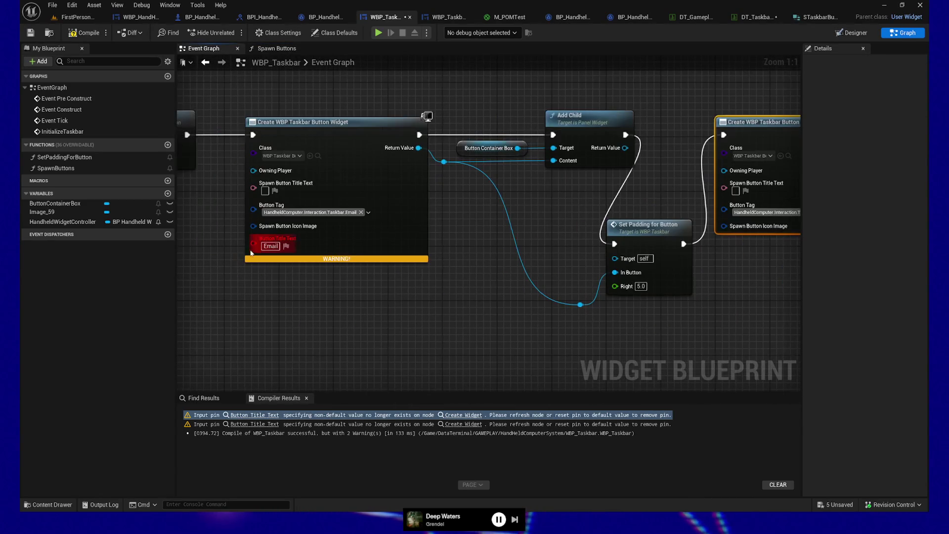
right_click(258, 250)
click(296, 258)
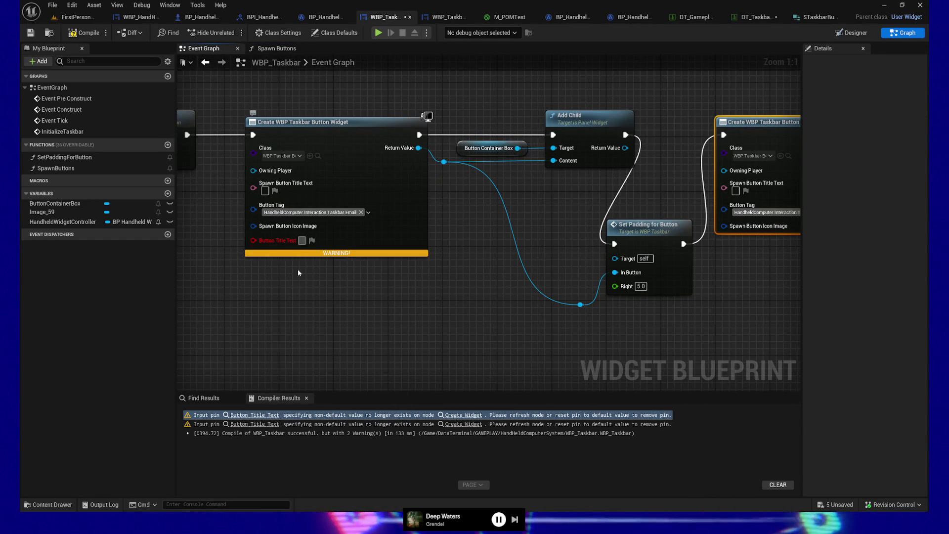
click(83, 33)
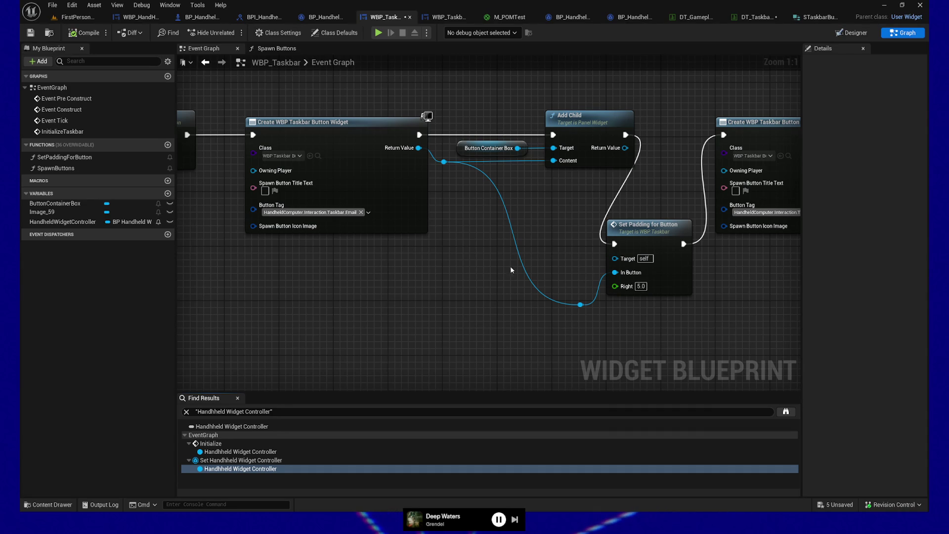
click(268, 50)
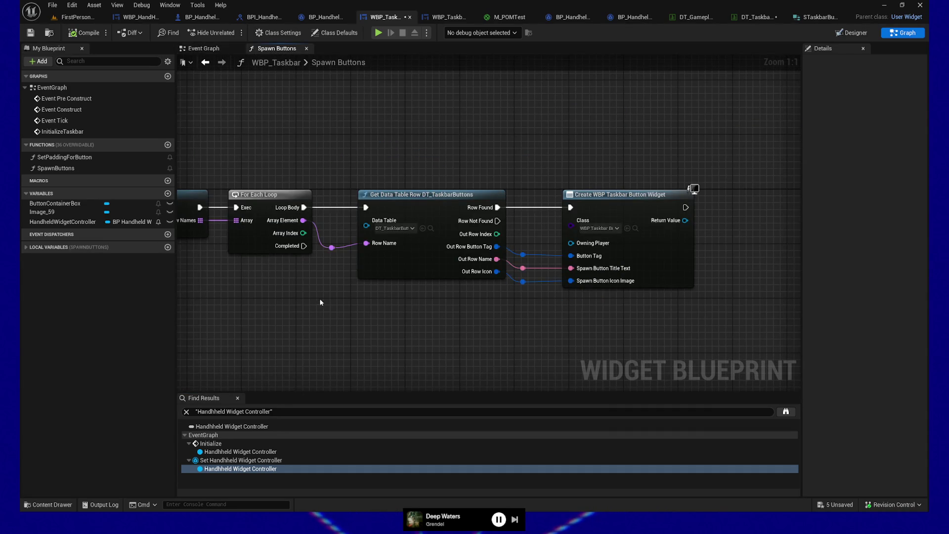
Review the Spawn Buttons nodes and drop SpawnedButtons in, dismissing the Get/Set choice
click(534, 198)
mouse_move(534, 198)
mouse_down()
mouse_move(422, 328)
mouse_move(396, 335)
mouse_move(650, 281)
mouse_move(573, 286)
mouse_up()
drag(358, 245, 381, 220)
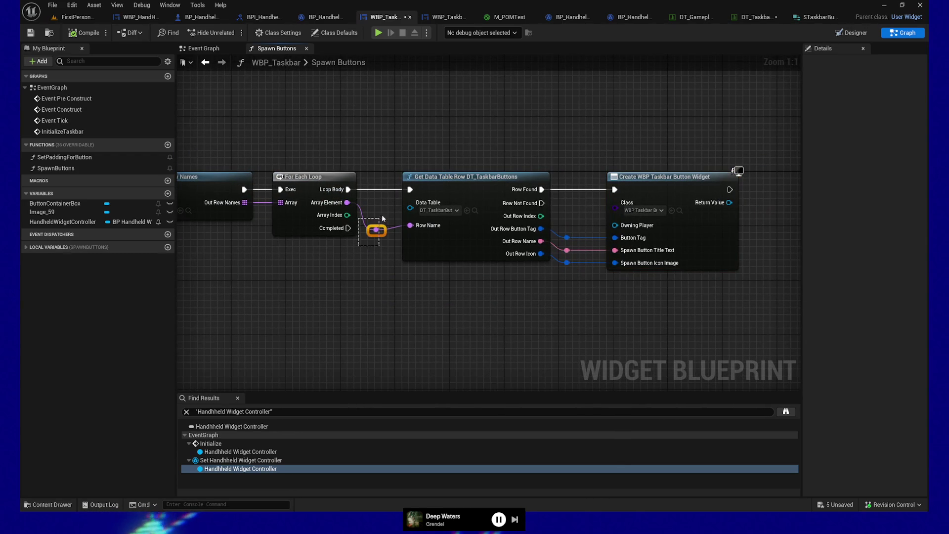
ctrl+click(437, 188)
mouse_move(438, 305)
mouse_down()
mouse_move(331, 313)
mouse_move(434, 301)
mouse_up()
click(29, 247)
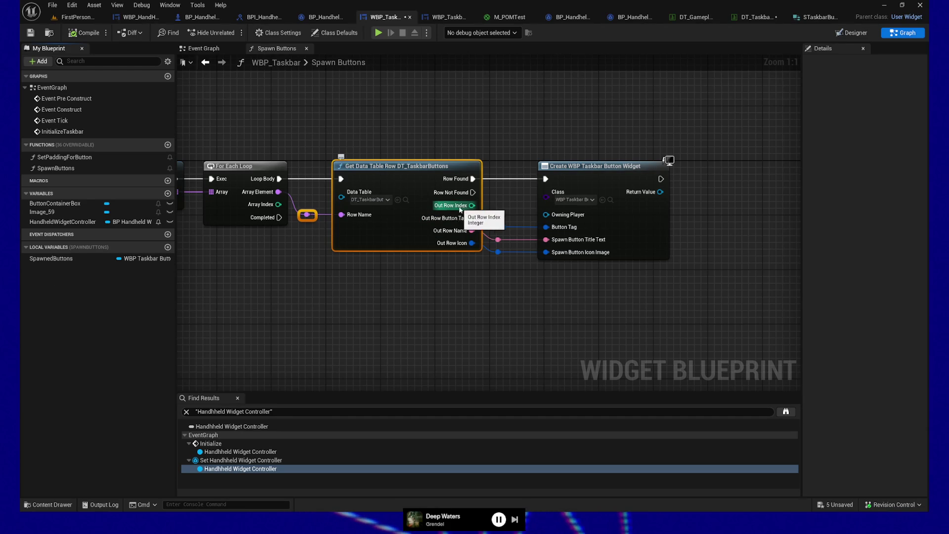
drag(418, 302, 262, 315)
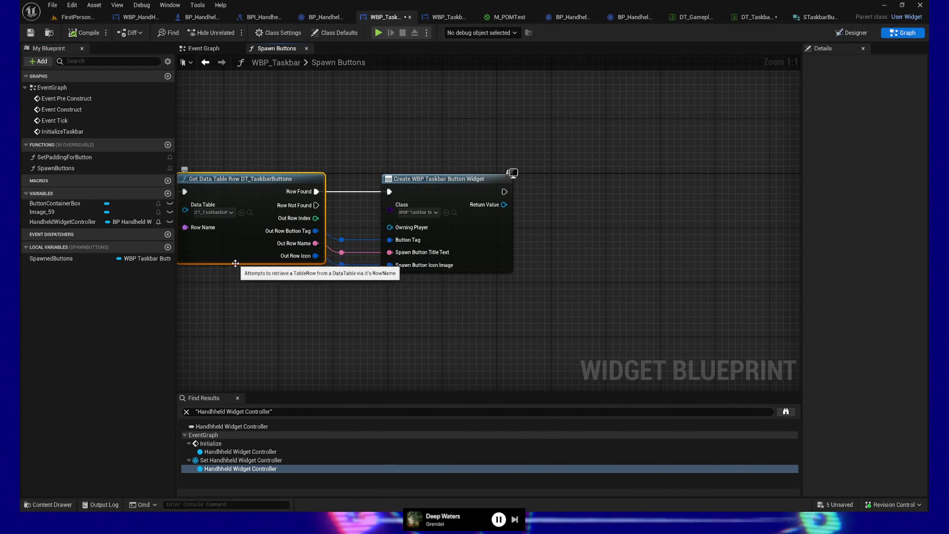
mouse_move(62, 260)
mouse_down()
mouse_move(262, 263)
mouse_move(470, 295)
mouse_up()
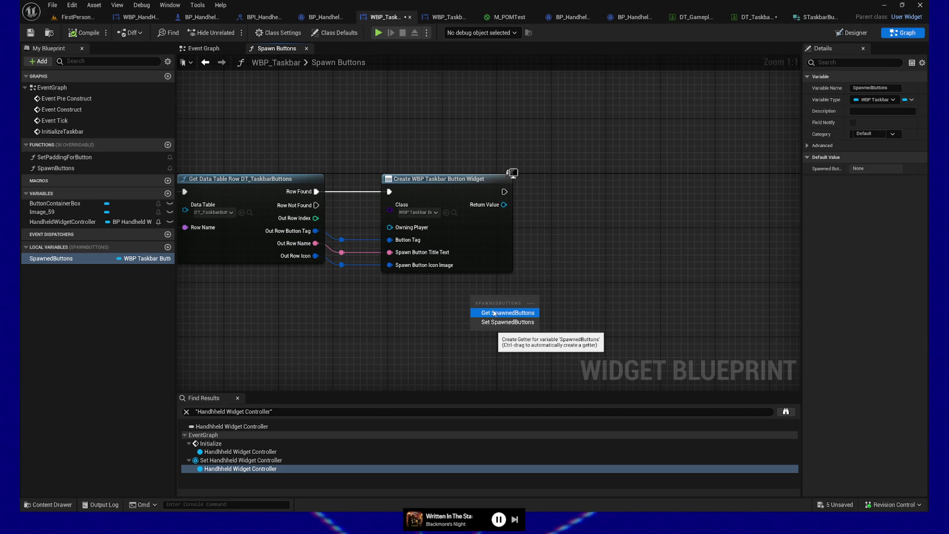
click(389, 314)
mouse_move(293, 308)
mouse_down()
mouse_move(601, 295)
mouse_move(625, 305)
mouse_move(529, 305)
mouse_up()
Survey the Event Graph's widget creation nodes, then move to BP_HandheldWidgetController_Taskbar
click(214, 48)
scroll(441, 309, down, 3)
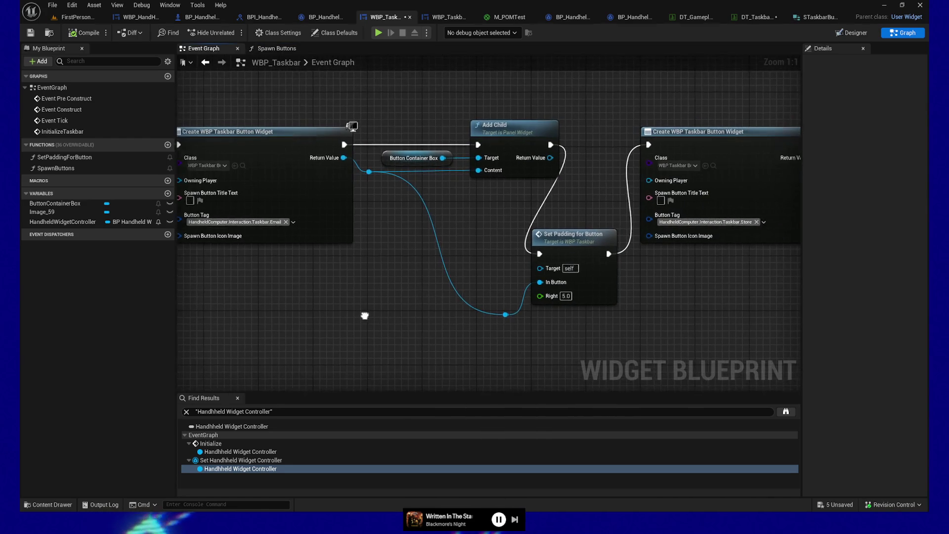
mouse_move(313, 313)
mouse_down()
mouse_move(554, 319)
mouse_move(335, 316)
mouse_move(324, 305)
mouse_move(617, 304)
mouse_up()
mouse_move(447, 290)
mouse_down()
mouse_move(673, 288)
mouse_move(632, 290)
mouse_up()
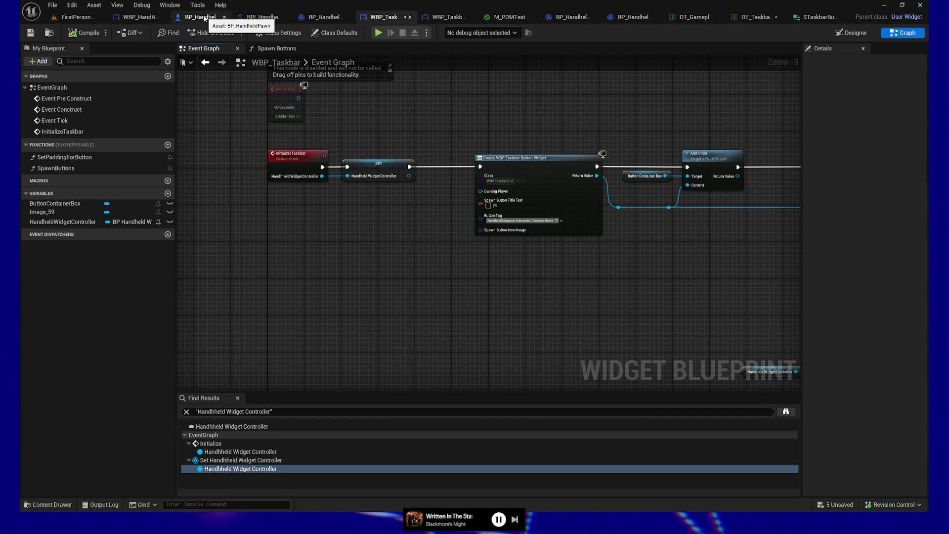
click(324, 17)
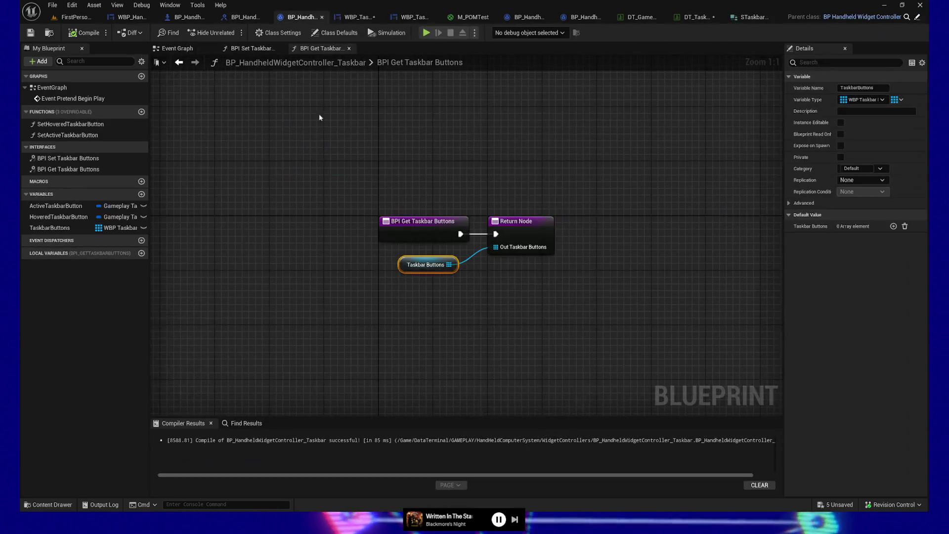
Inspect the TaskbarButtons variable's array container type and the BPI Get Taskbar Buttons nodes
click(50, 227)
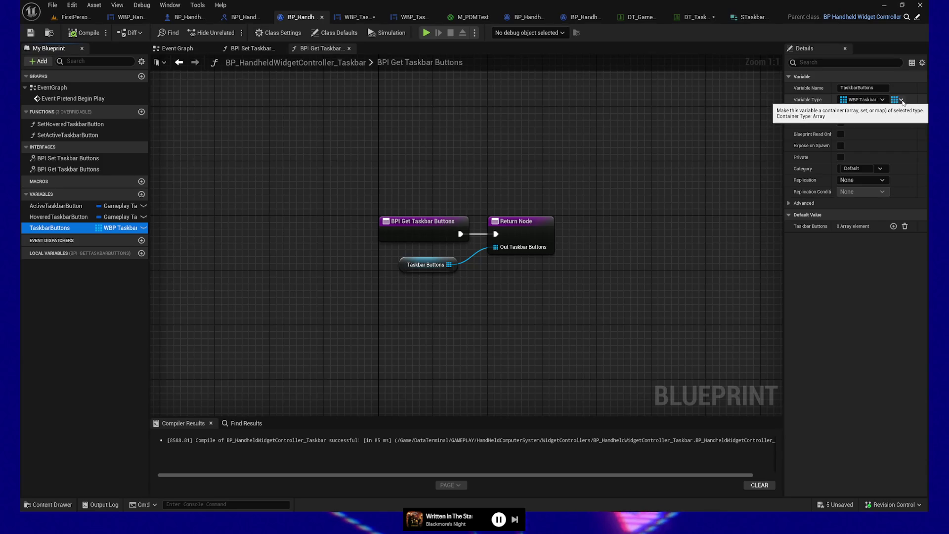
click(900, 99)
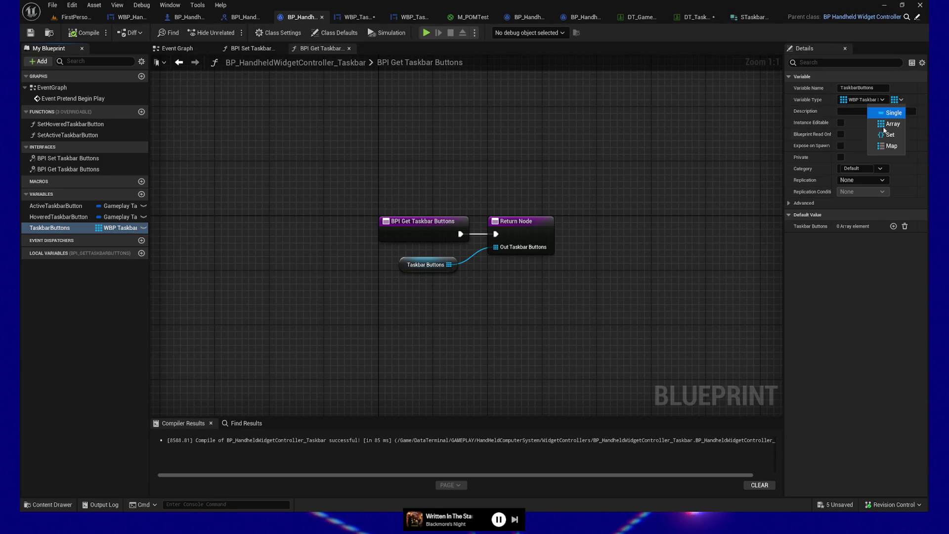
click(508, 236)
click(431, 223)
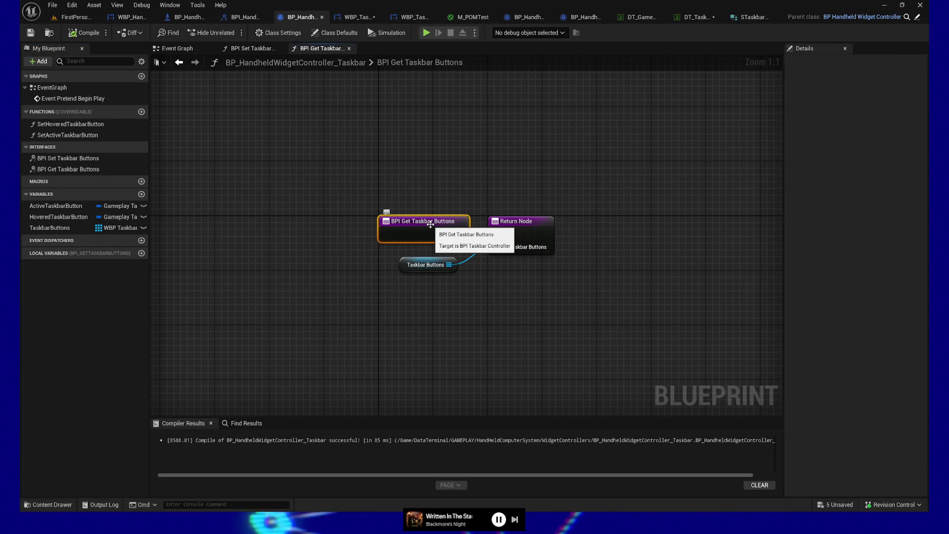
Find references to BPI Get Taskbar Buttons by name and open its BPI_TaskbarController definition
right_click(420, 223)
mouse_move(479, 319)
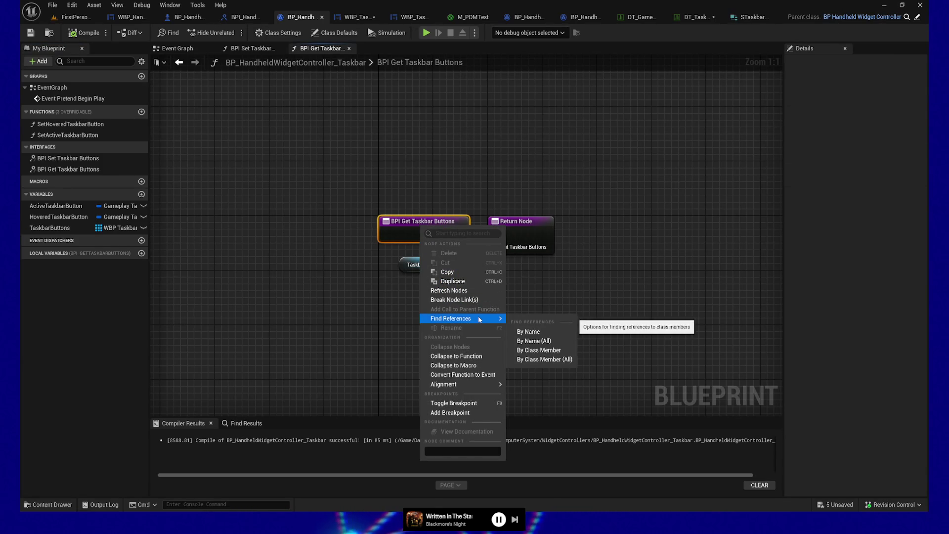
click(530, 344)
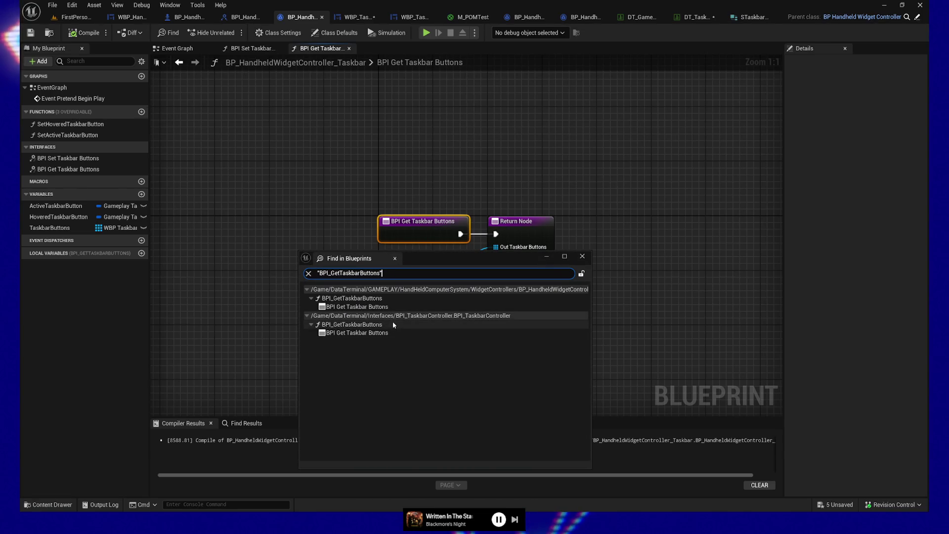
double_click(348, 333)
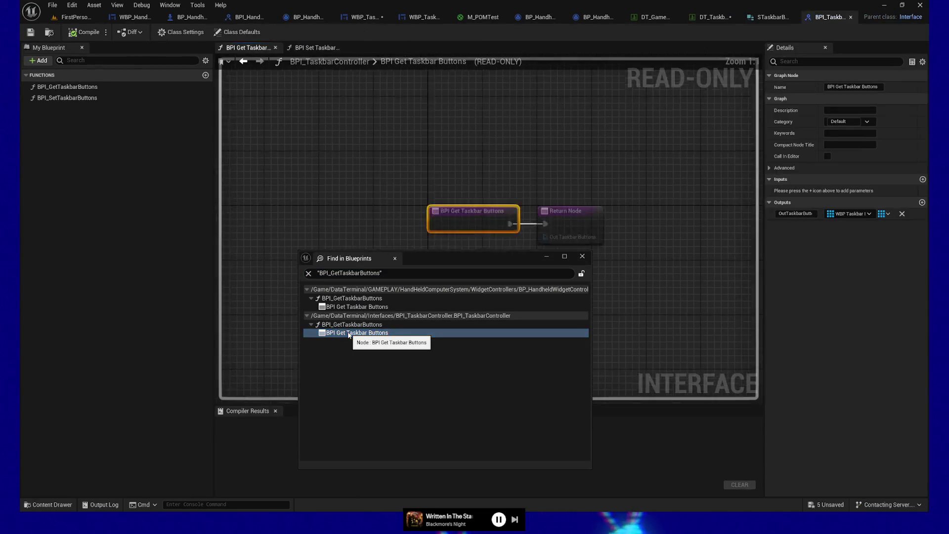
Add an Integer-to-WBP Taskbar Button map output to BPI Get Taskbar Buttons
click(583, 256)
click(590, 225)
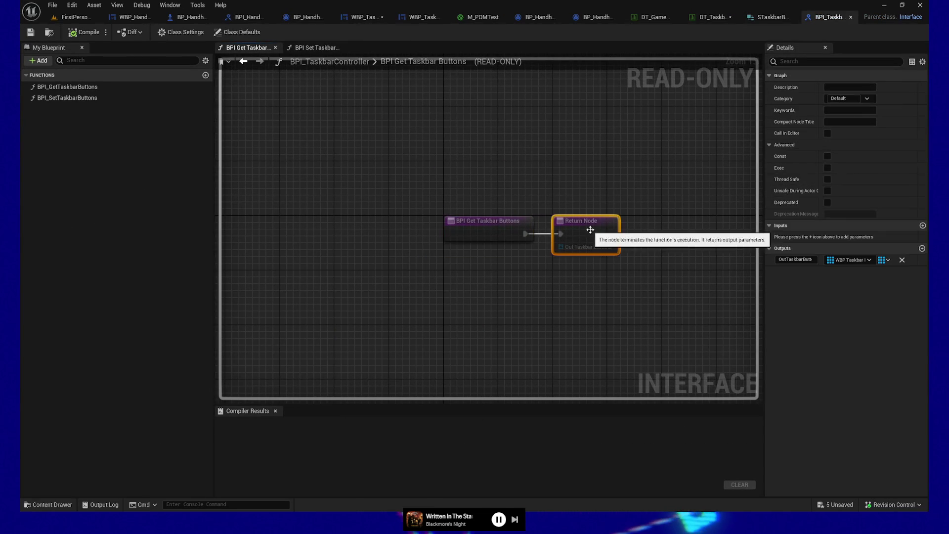
click(890, 261)
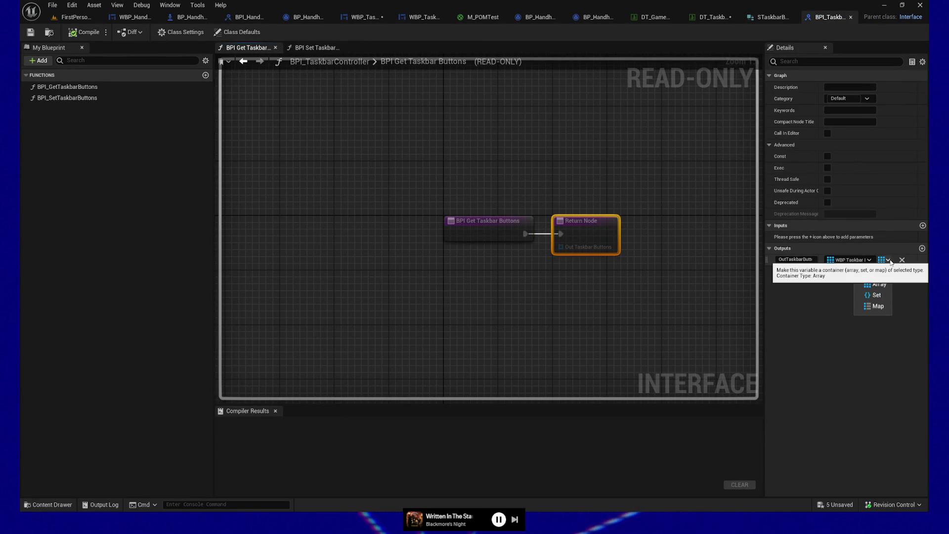
click(806, 295)
click(922, 248)
click(852, 268)
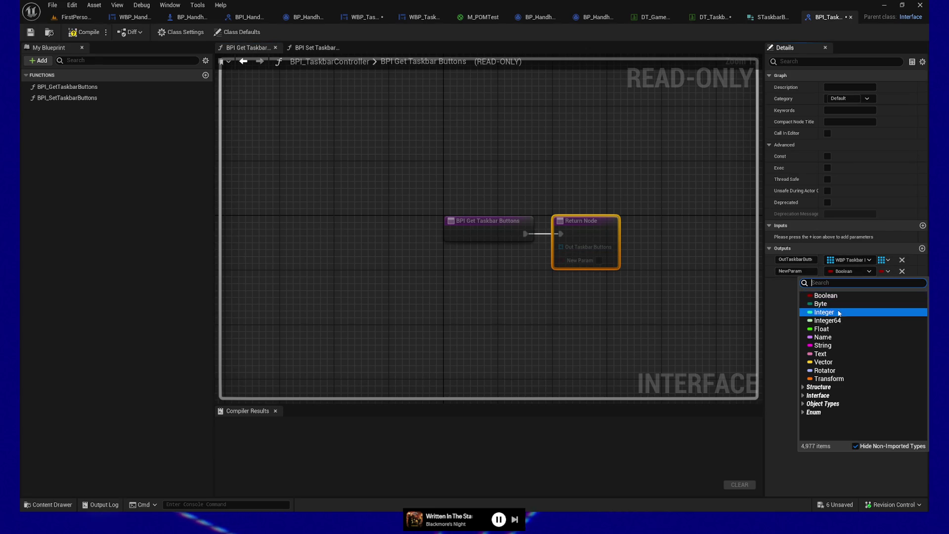
click(847, 312)
click(888, 271)
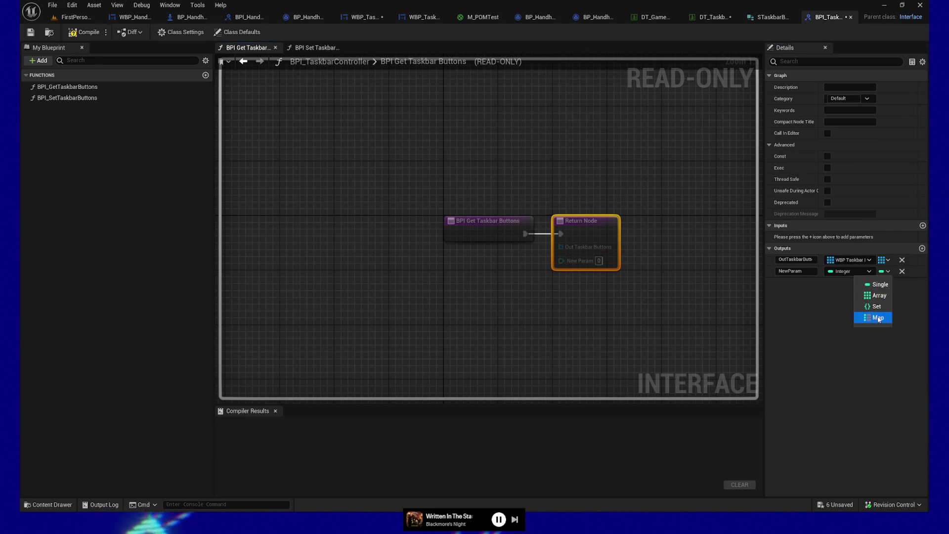
click(876, 314)
click(894, 271)
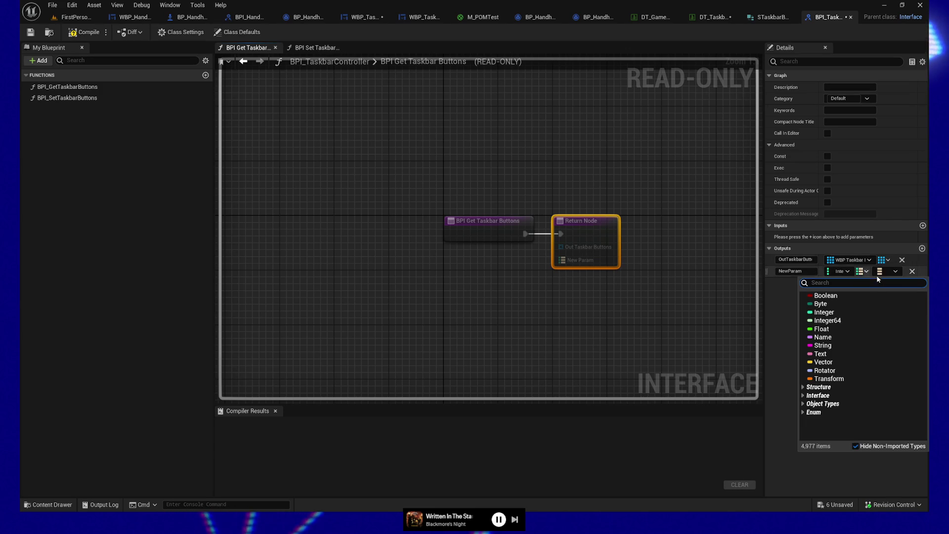
text(wbp_taskbar)
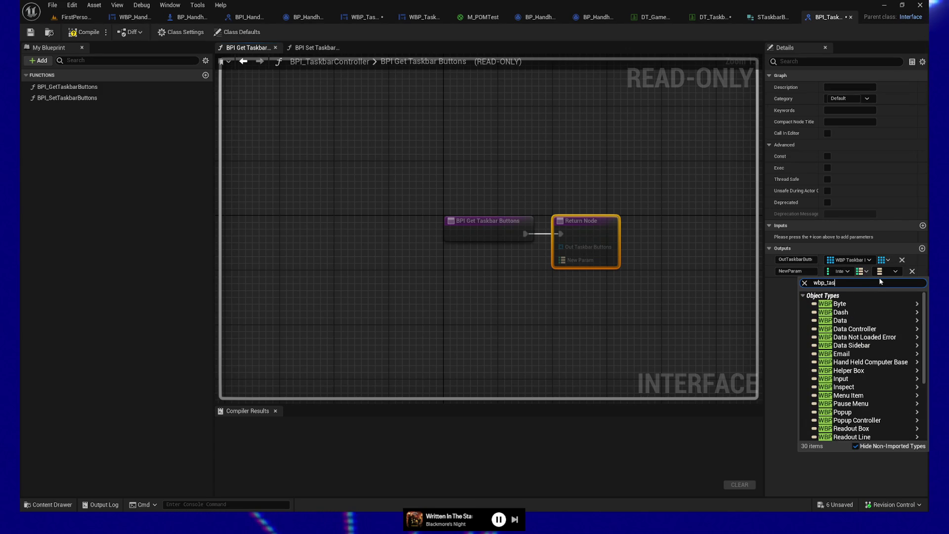
mouse_move(846, 312)
click(788, 313)
Name the map output OutTaskbarButtons, delete the old array output, and compile
click(805, 272)
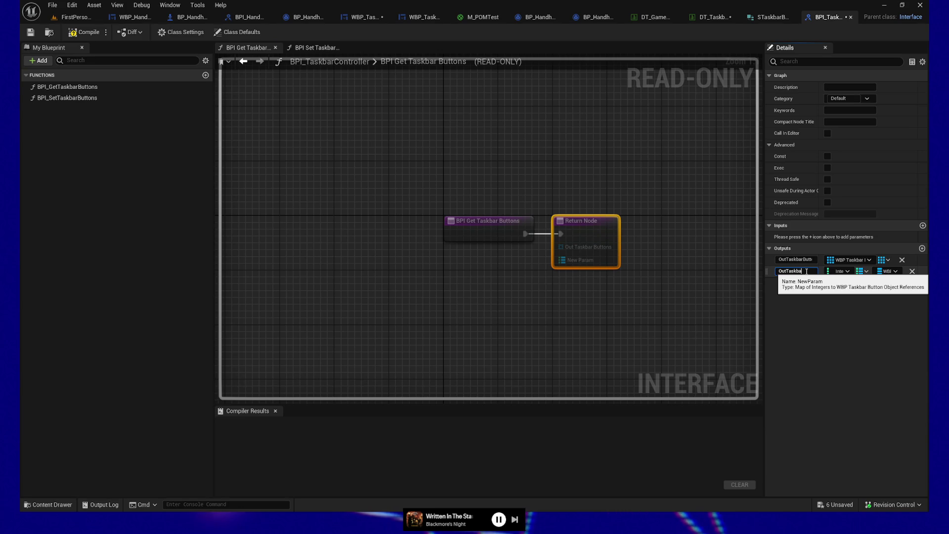
text(arButtons)
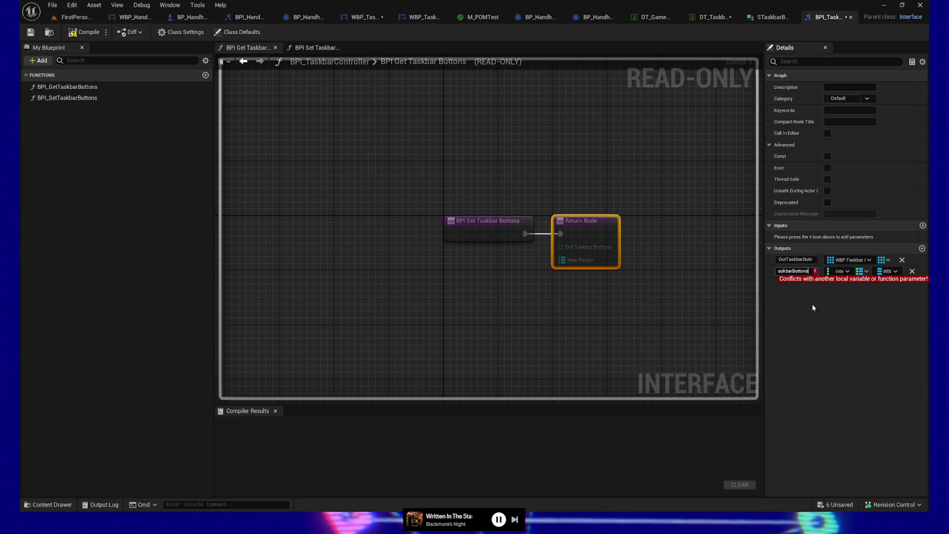
click(795, 259)
text(OutTaskbarButtons)
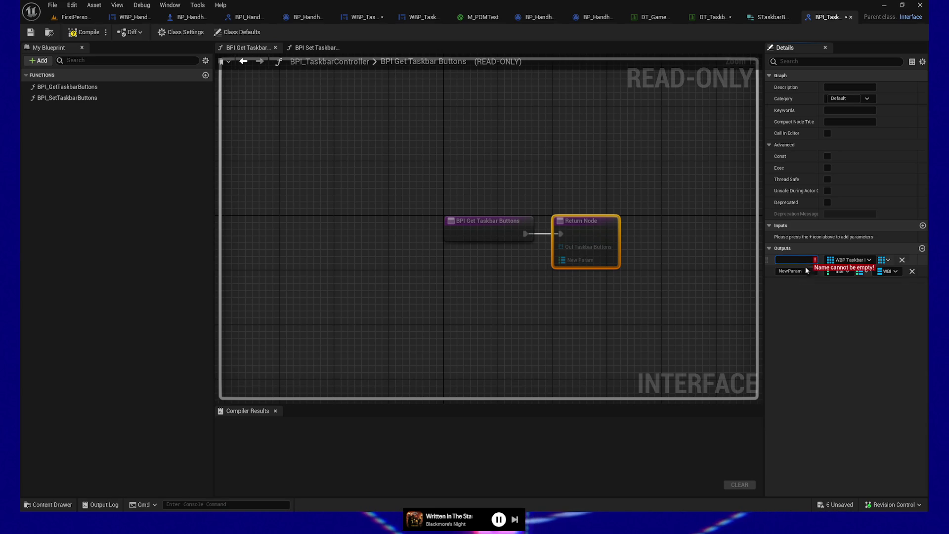
double_click(799, 259)
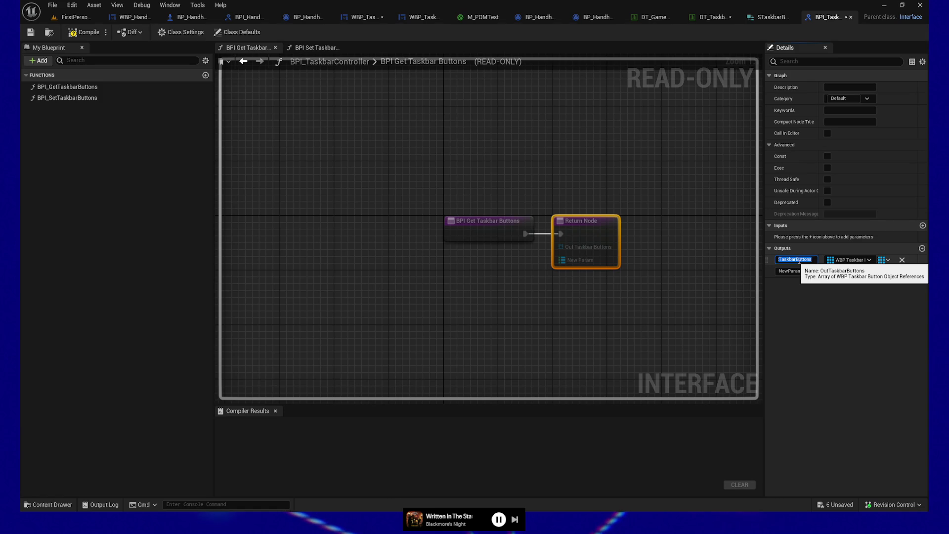
key(ctrl+c)
click(796, 271)
key(ctrl+v)
click(902, 260)
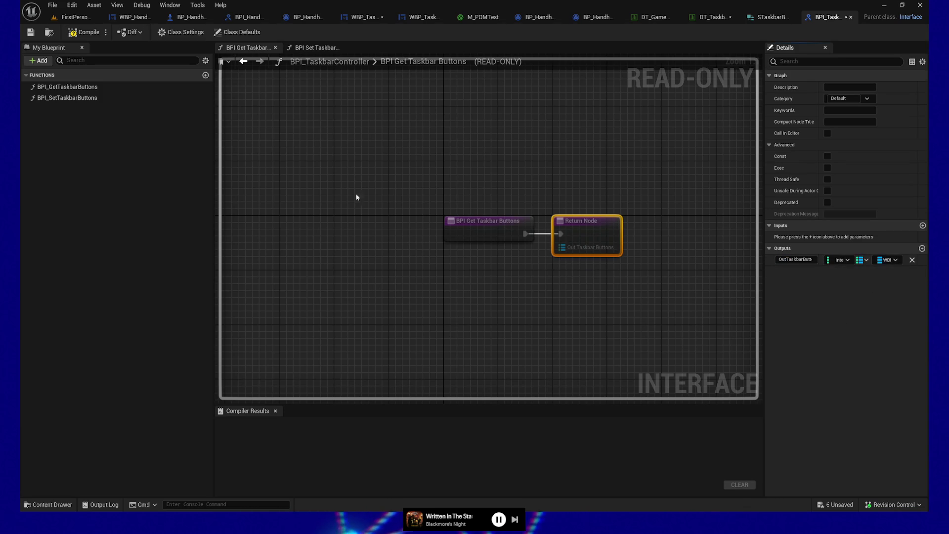
click(83, 32)
click(71, 88)
In BPI_SetTaskbarButtons, replace the array input with a map input named InTaskbarButtons, then compile and save
click(66, 97)
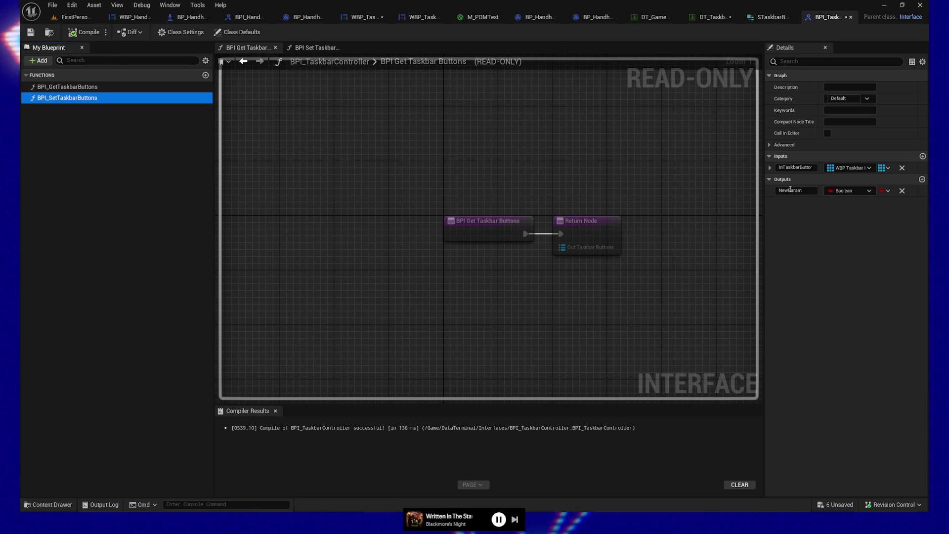
click(922, 156)
text(OutTaskbarButt)
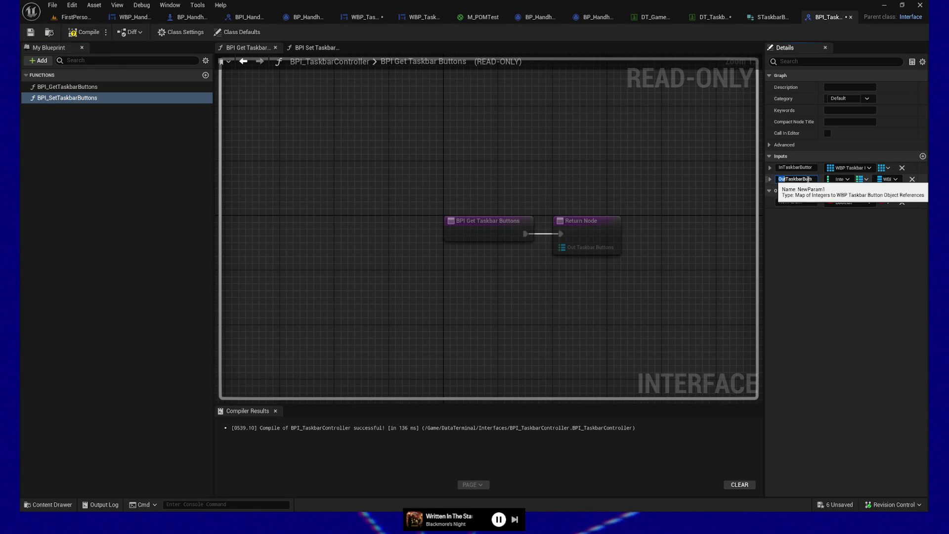
key(Return)
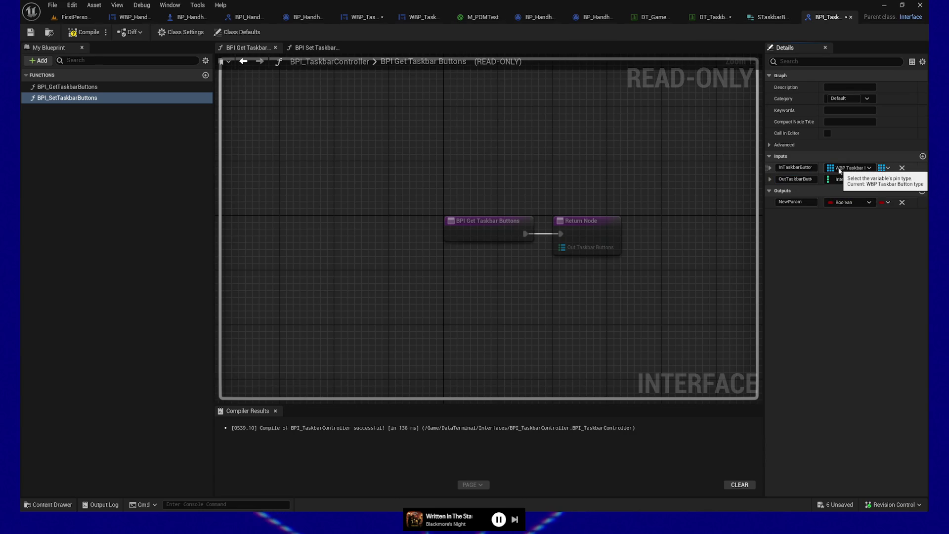
click(902, 168)
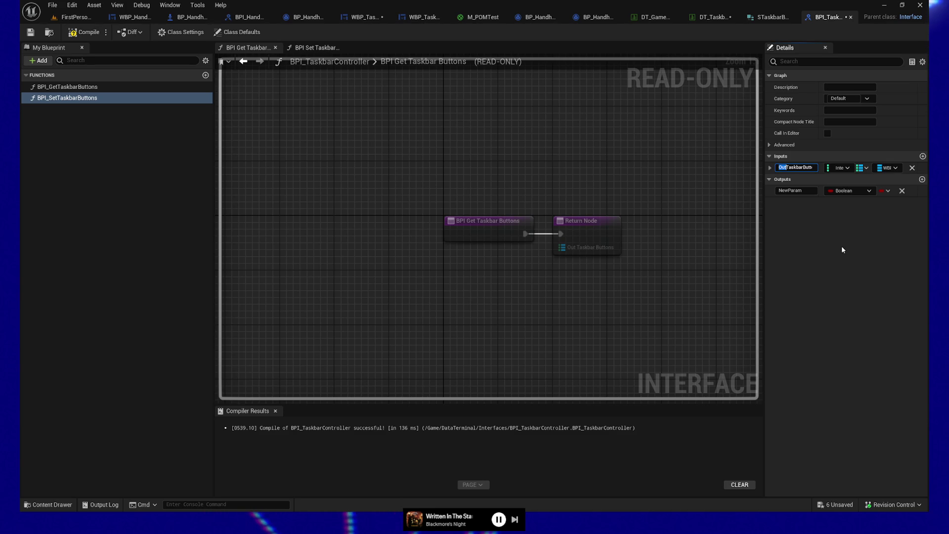
text(In)
key(Return)
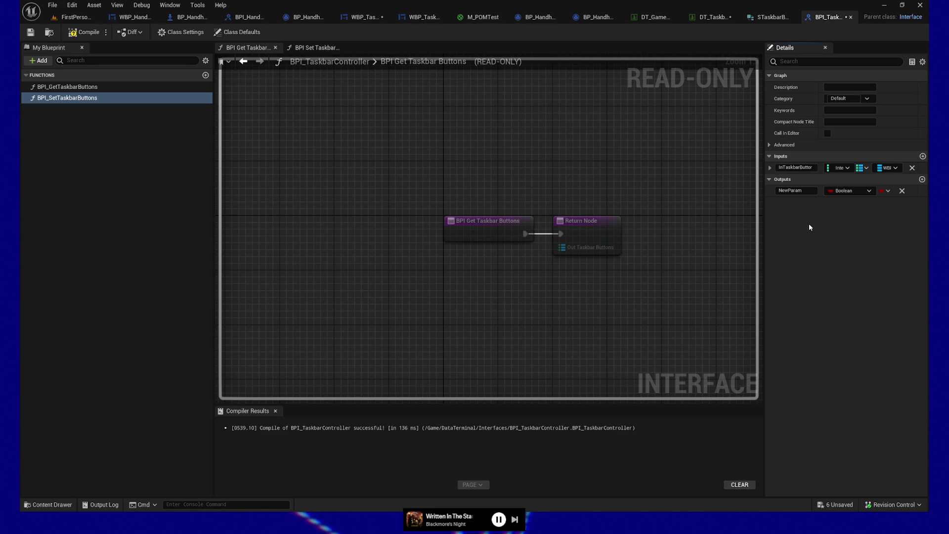
click(84, 32)
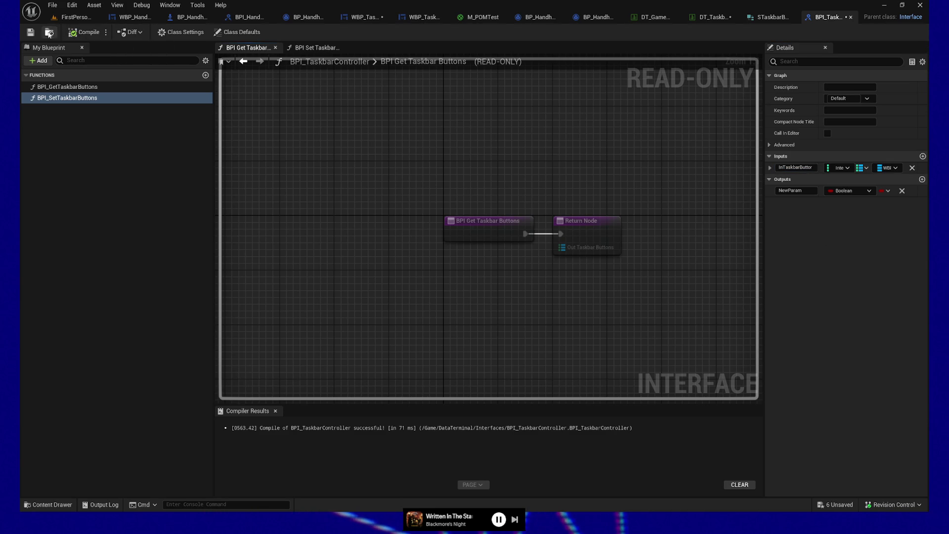
click(34, 33)
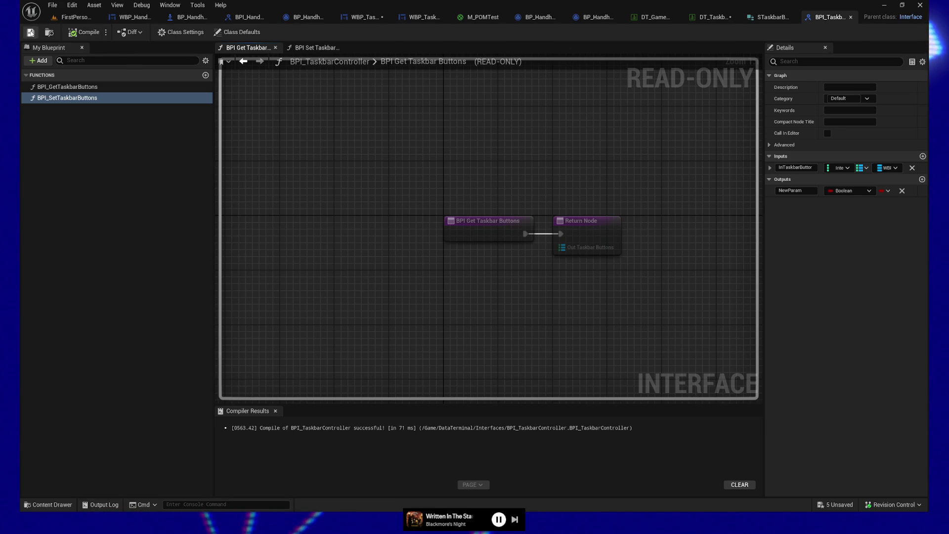
Add a new Integer variable to the taskbar controller blueprint
click(850, 16)
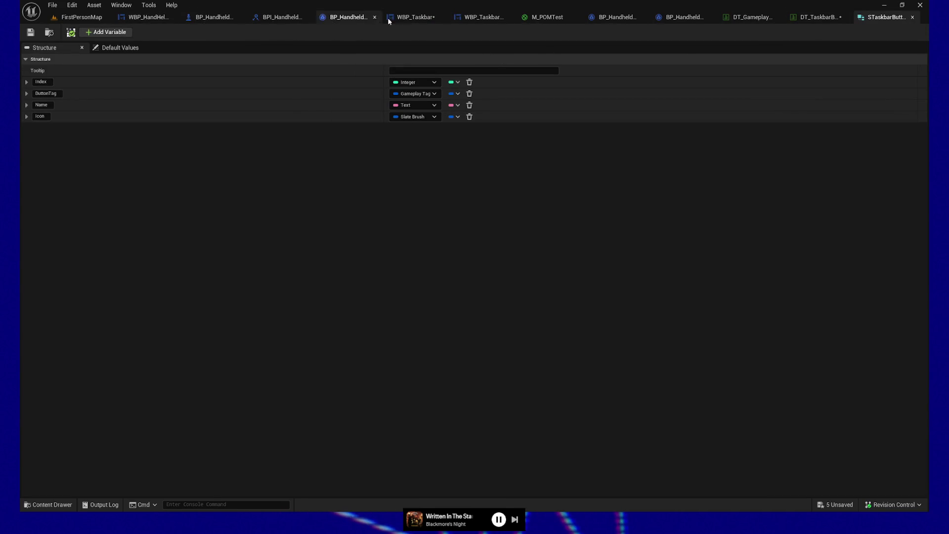
click(416, 17)
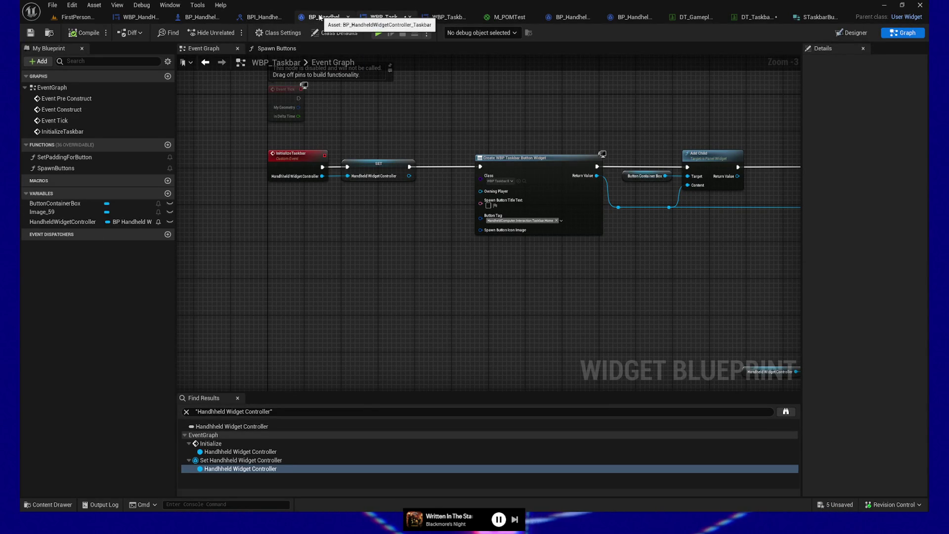
click(321, 17)
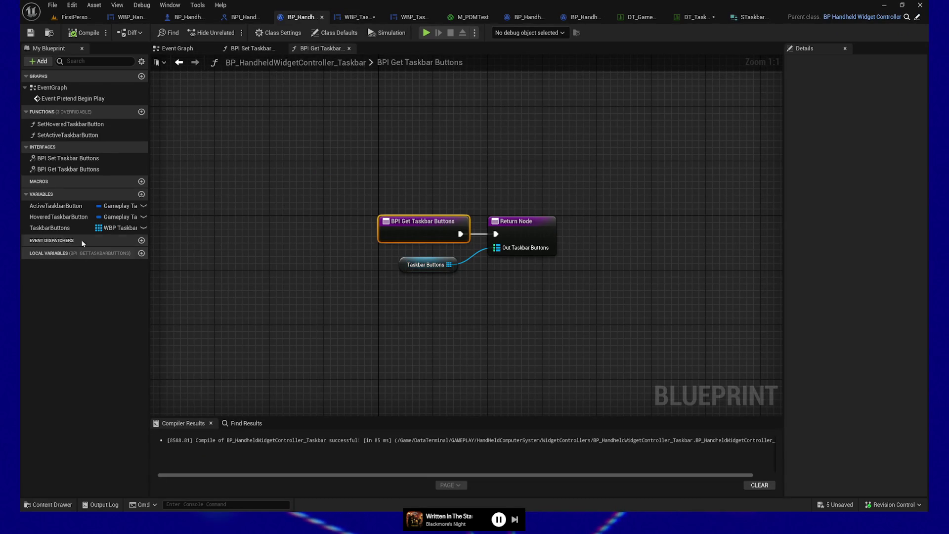
click(142, 194)
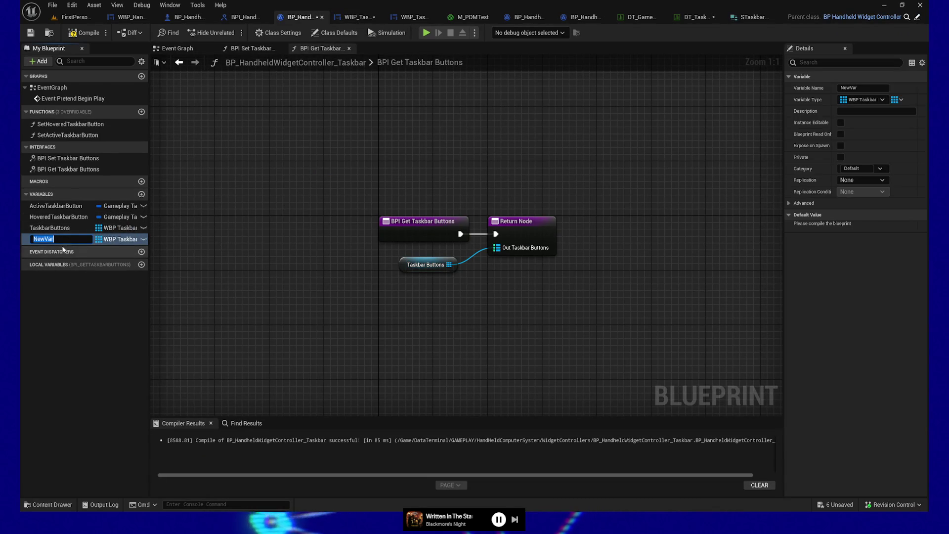
key(Return)
click(130, 243)
click(124, 282)
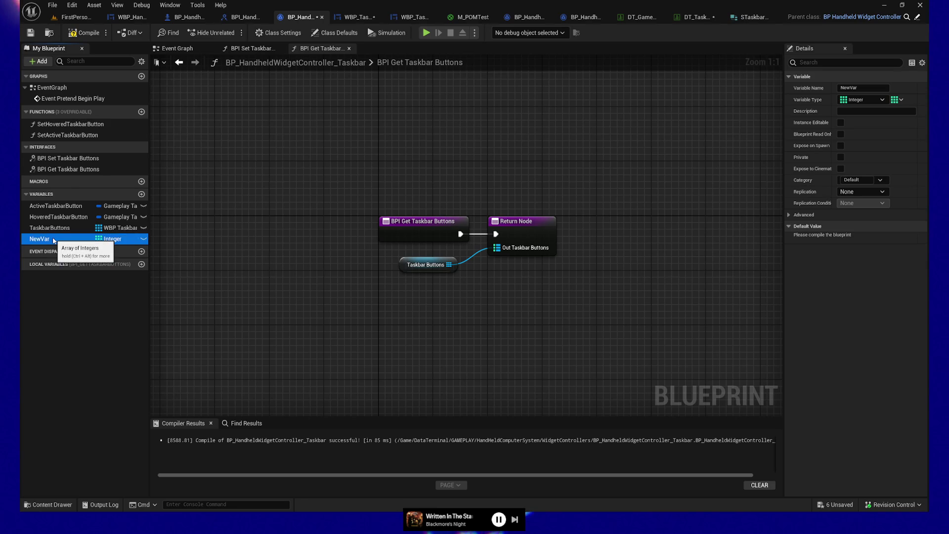
text(OutTaskbarButtons)
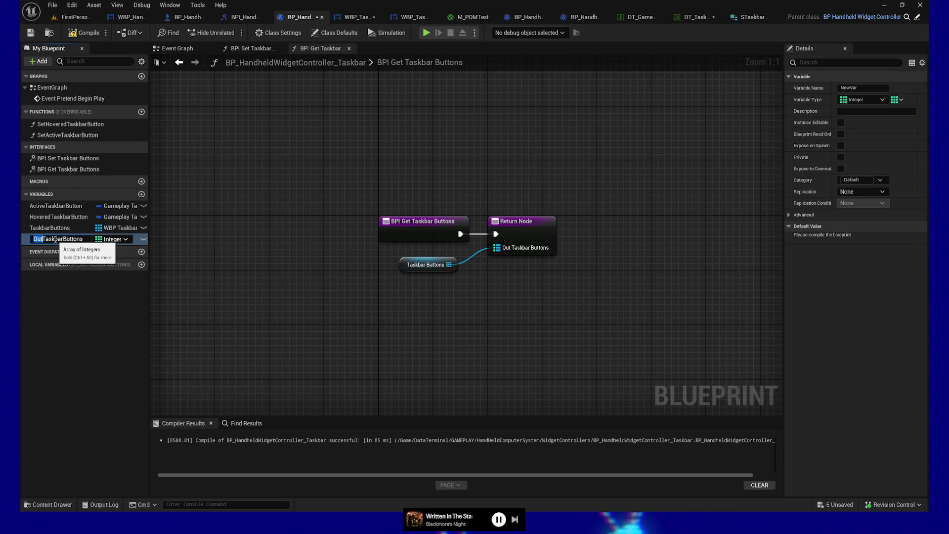
key(Escape)
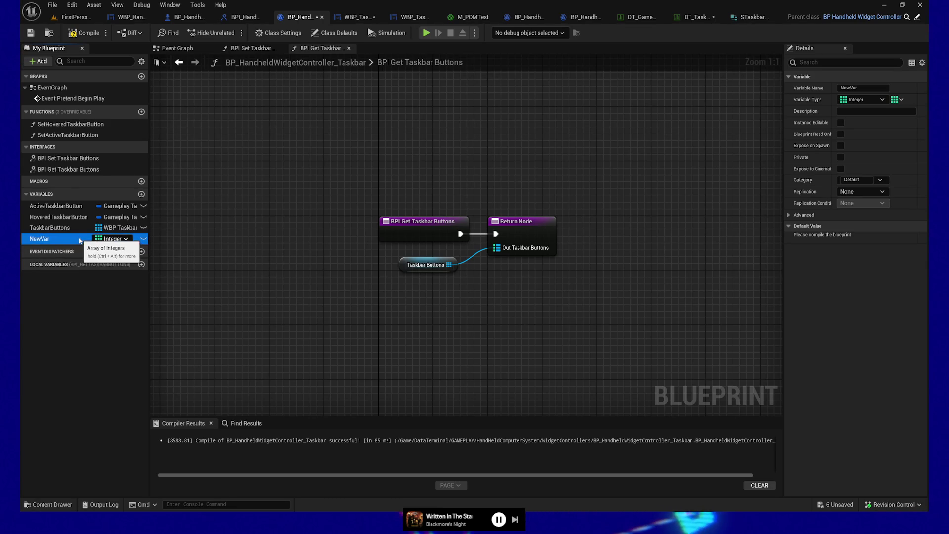
Rename the old variable to TaskbarButton and the new one to TaskbarButtons
click(62, 228)
click(74, 228)
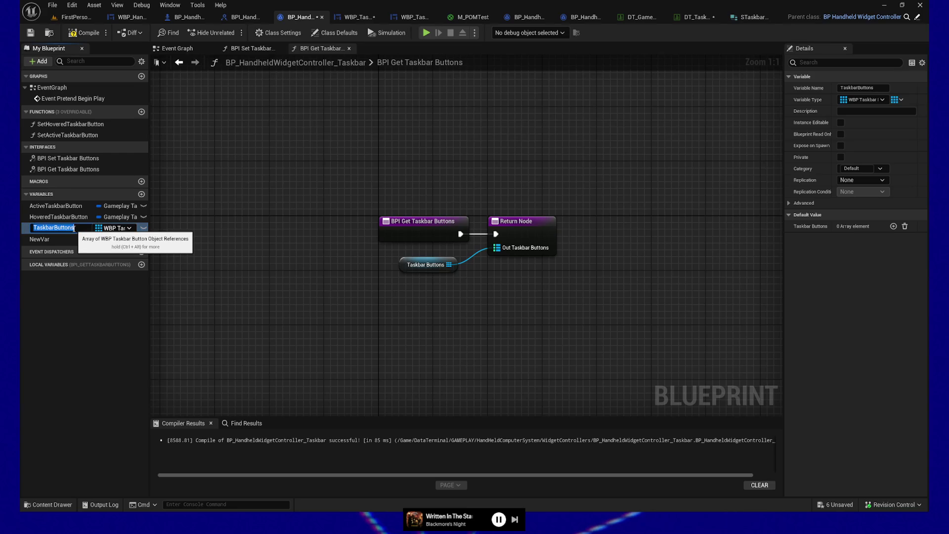
key(Return)
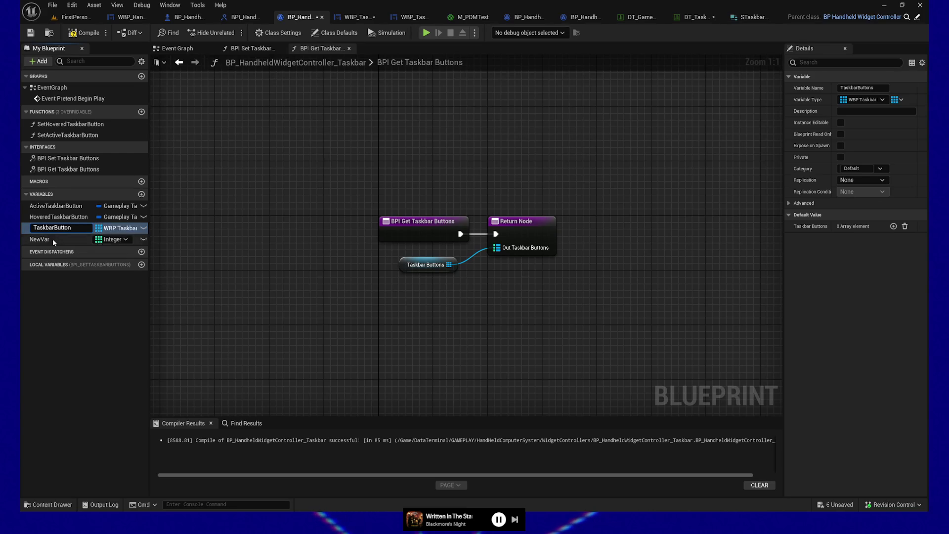
click(50, 239)
click(60, 240)
text(TaskbarButtons)
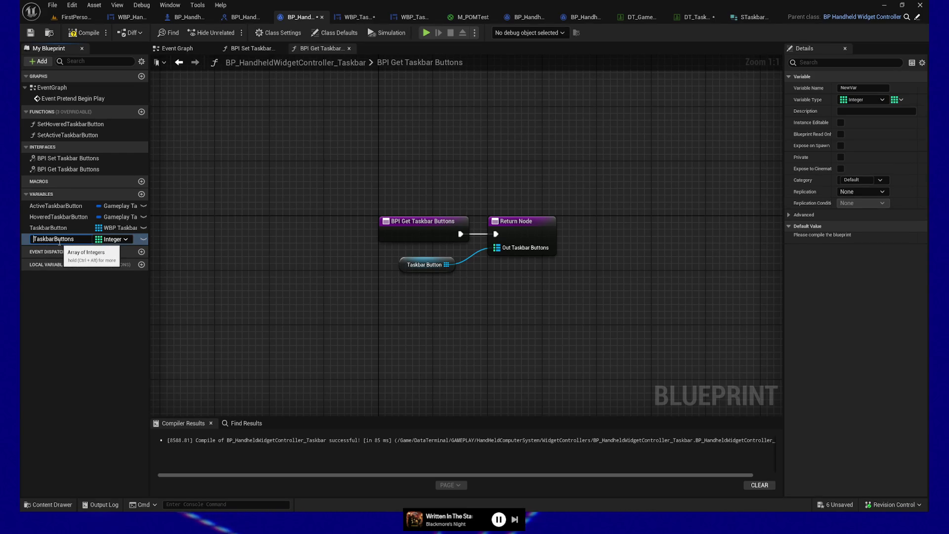
key(Return)
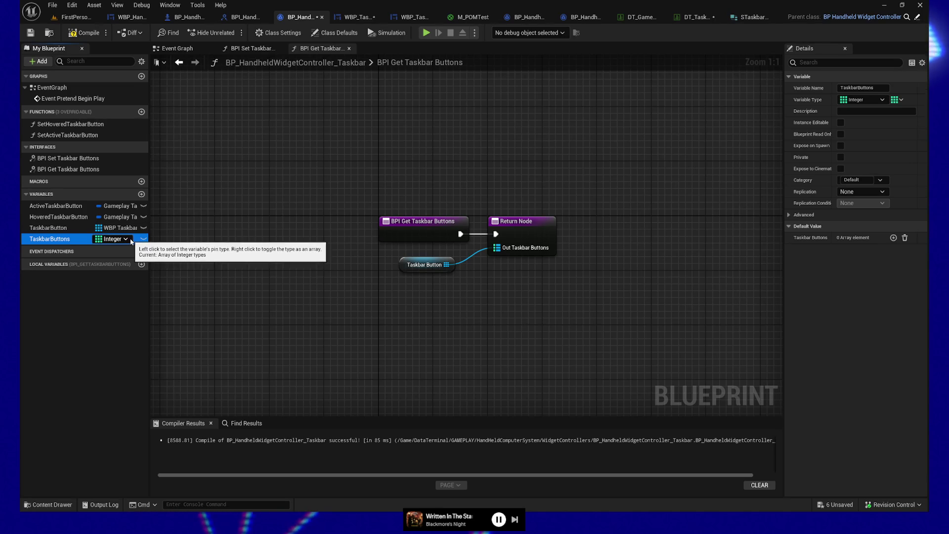
Make TaskbarButtons a map of Integer to WBP Taskbar Button object references
click(129, 239)
click(75, 316)
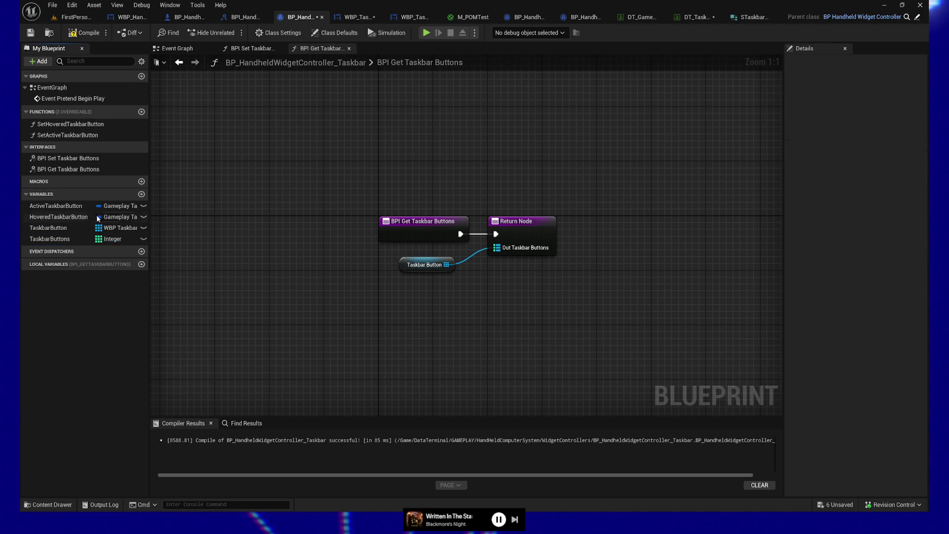
click(57, 238)
click(897, 100)
click(884, 148)
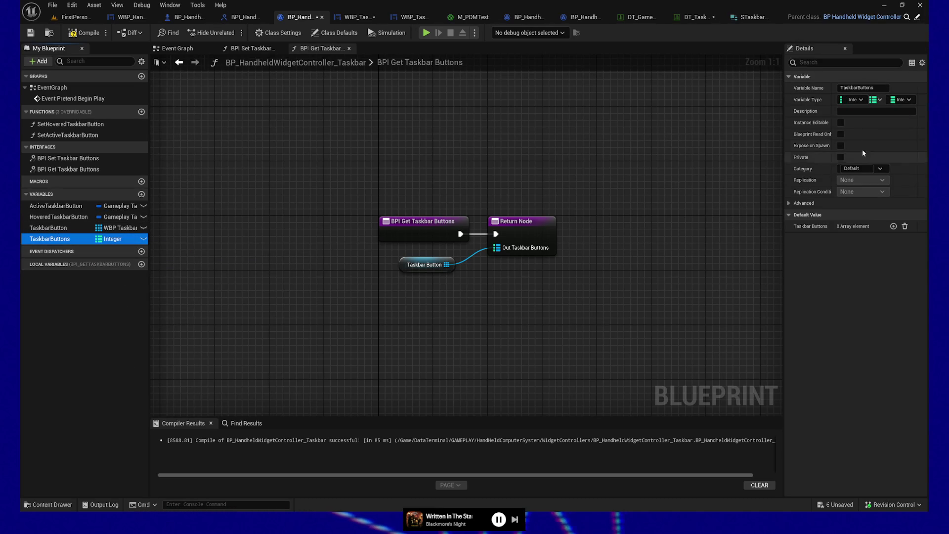
click(901, 99)
text(wb)
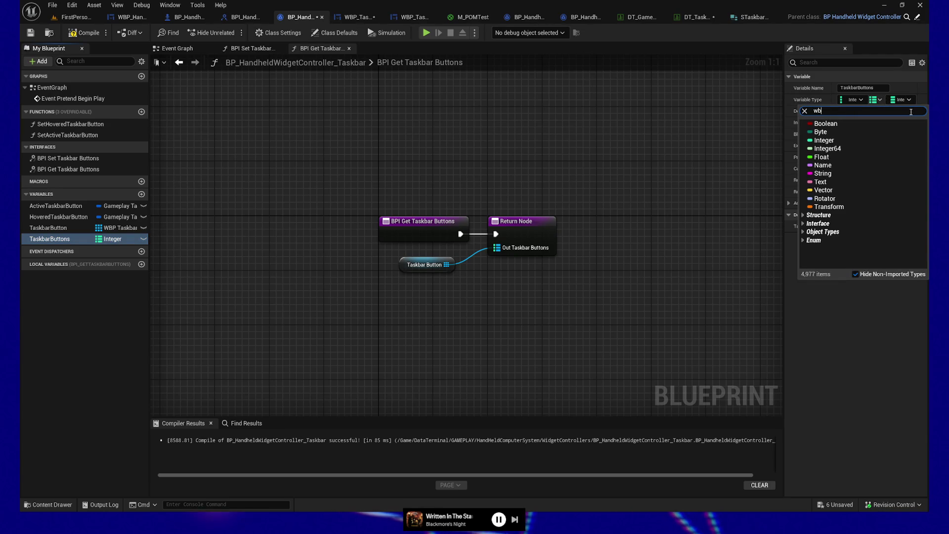
text(p_taskbar)
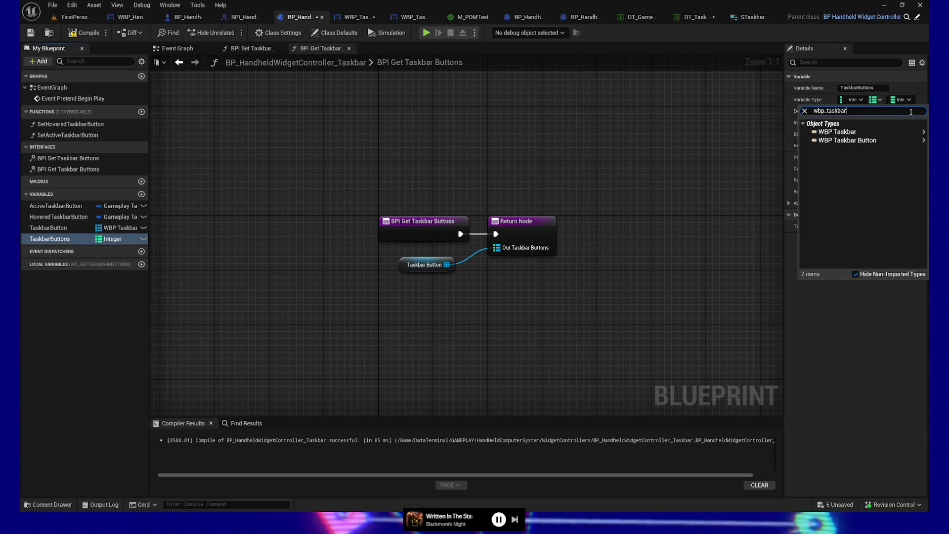
mouse_move(860, 141)
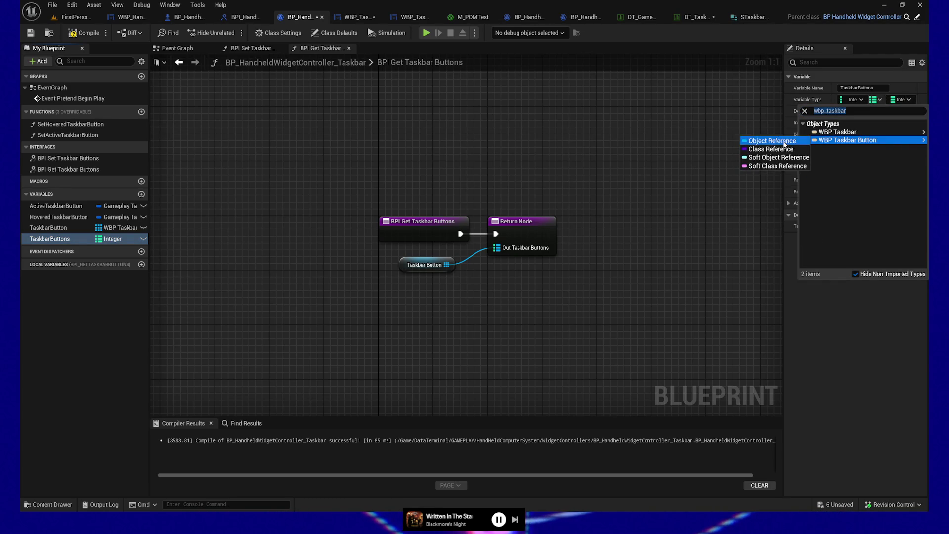
click(784, 143)
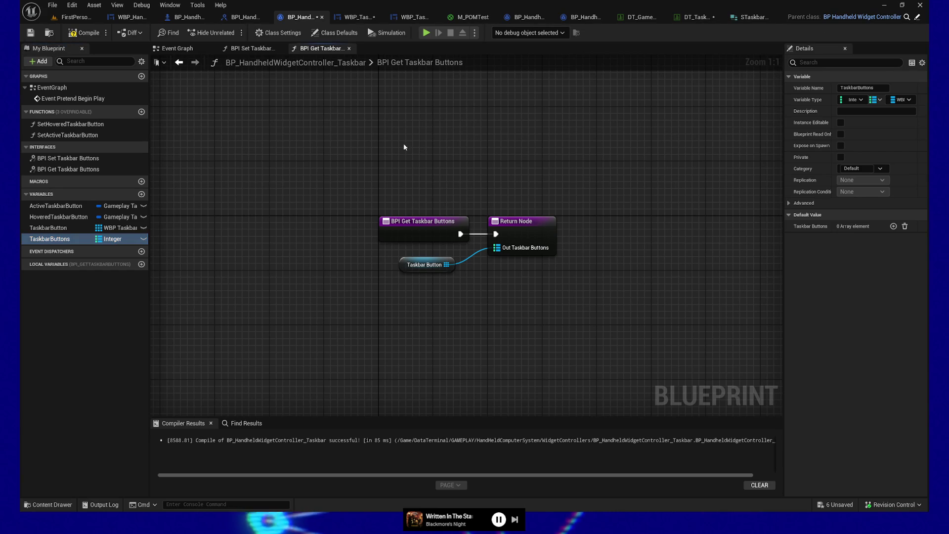
Feed a TaskbarButtons getter to Out Taskbar Buttons, deleting the old Taskbar Button getter
mouse_move(112, 239)
mouse_down()
mouse_move(197, 272)
mouse_move(386, 295)
mouse_move(487, 264)
mouse_move(494, 248)
mouse_up()
click(429, 308)
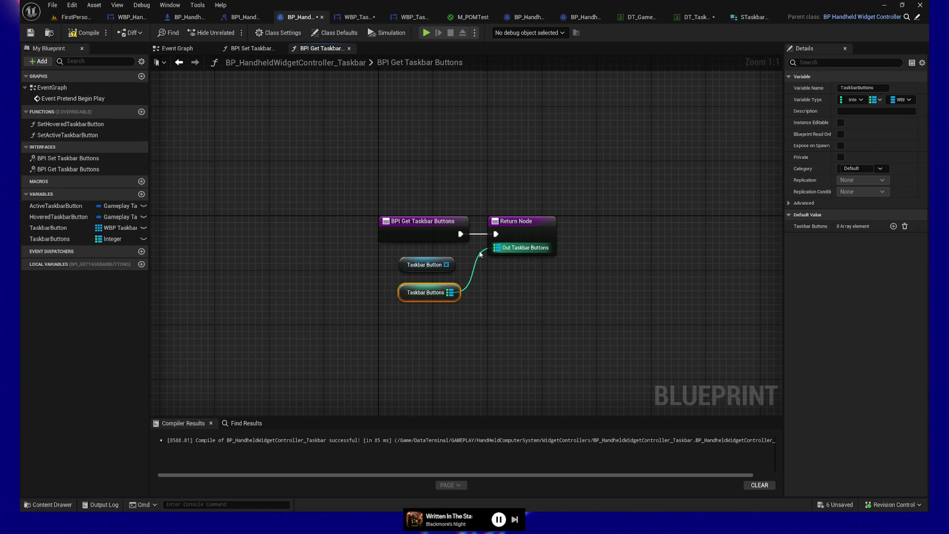
click(419, 263)
key(Delete)
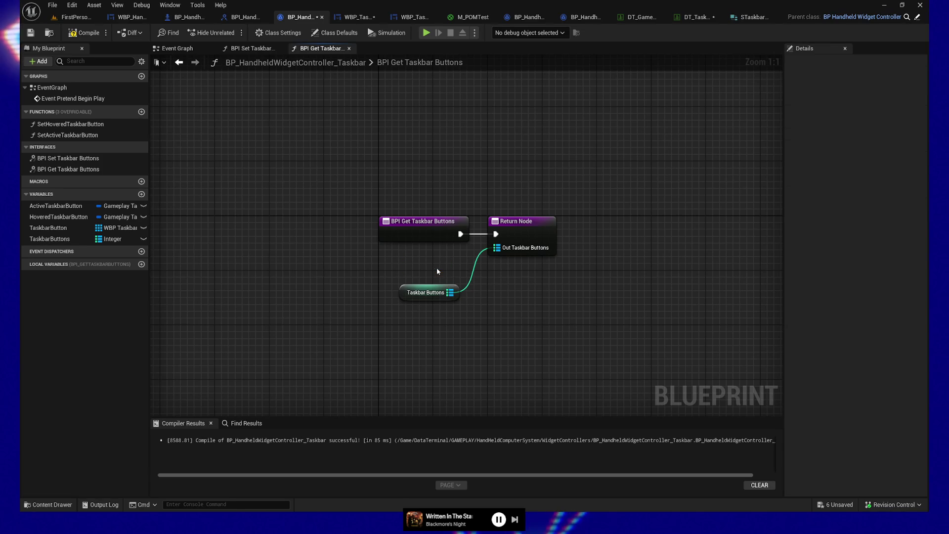
In BPI Set Taskbar Buttons, add a TaskbarButtons setter wired from In Taskbar Buttons to Return Node
click(249, 48)
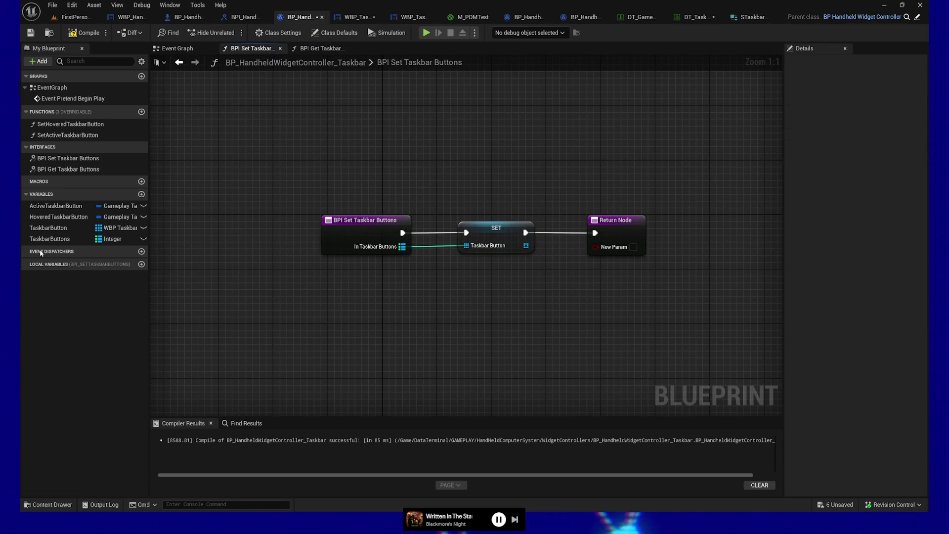
drag(50, 238, 472, 273)
mouse_move(402, 247)
mouse_down()
mouse_move(431, 265)
mouse_move(402, 314)
mouse_up()
key(ctrl+z)
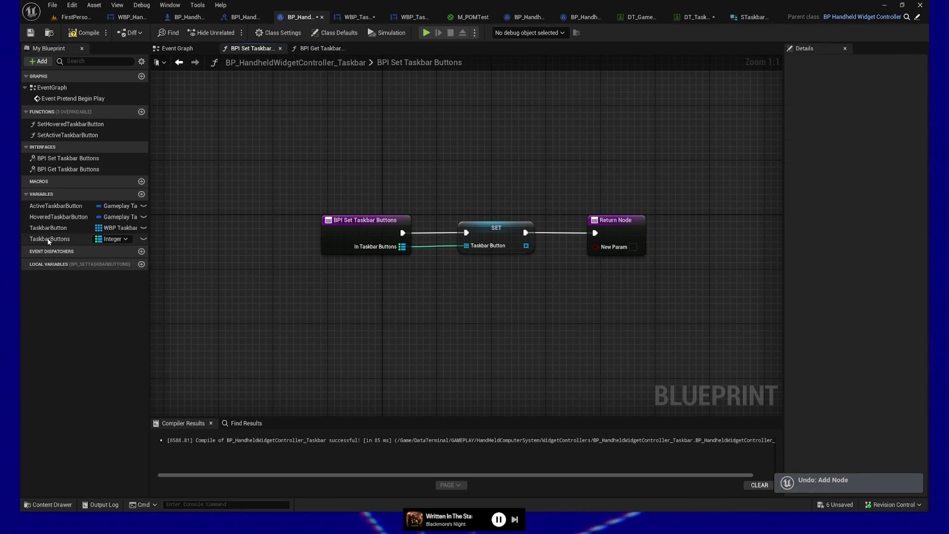
click(49, 239)
drag(465, 281, 464, 282)
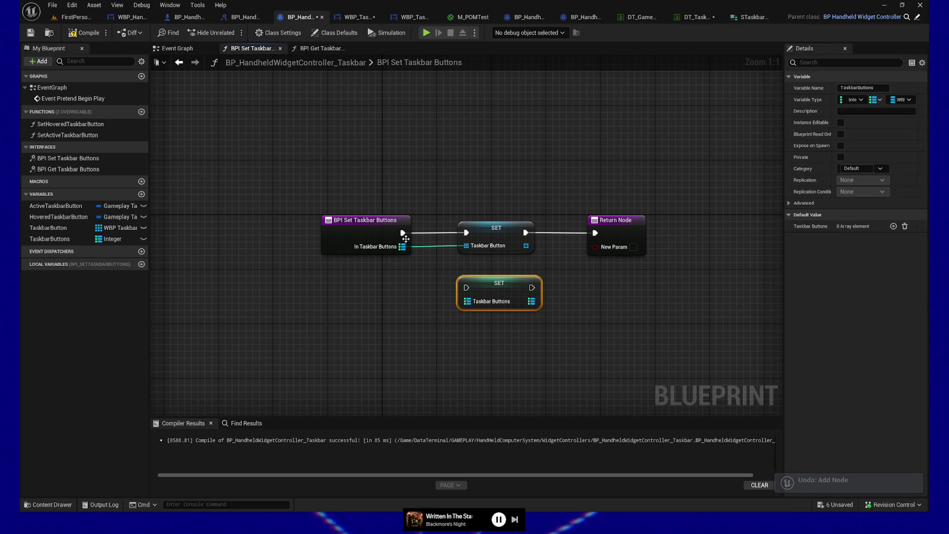
mouse_move(428, 251)
mouse_down()
mouse_move(466, 288)
mouse_move(455, 297)
mouse_up()
drag(531, 287, 594, 233)
Delete the old TaskbarButton setter and variable, straighten the nodes, and compile
click(496, 228)
key(Delete)
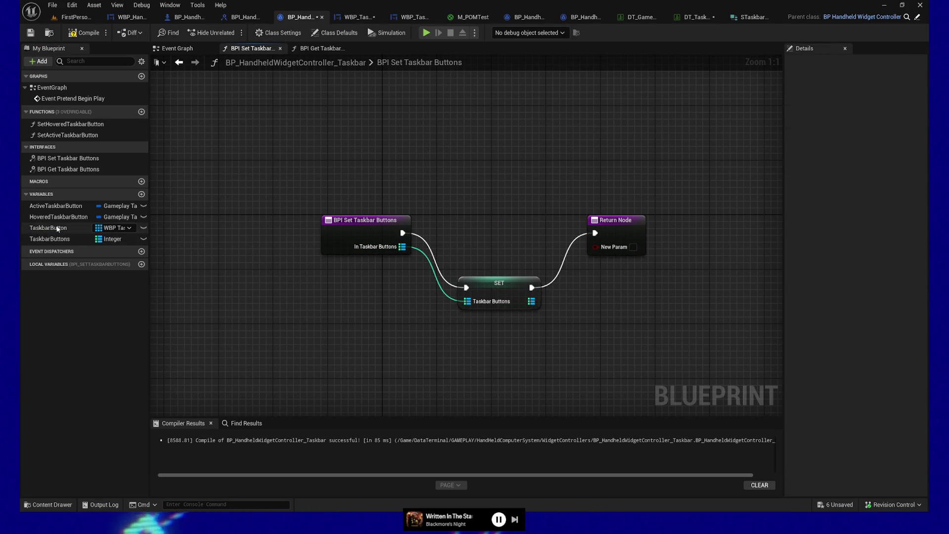
right_click(57, 228)
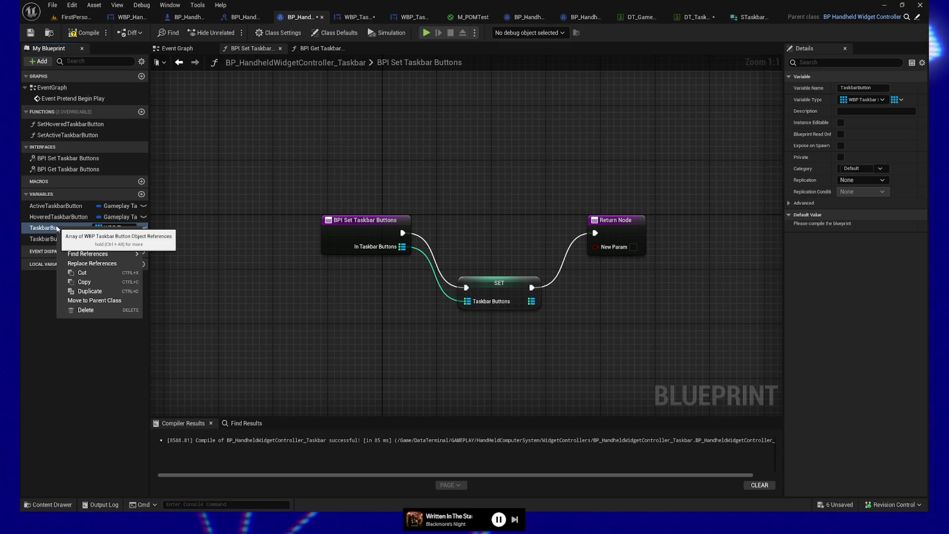
click(97, 312)
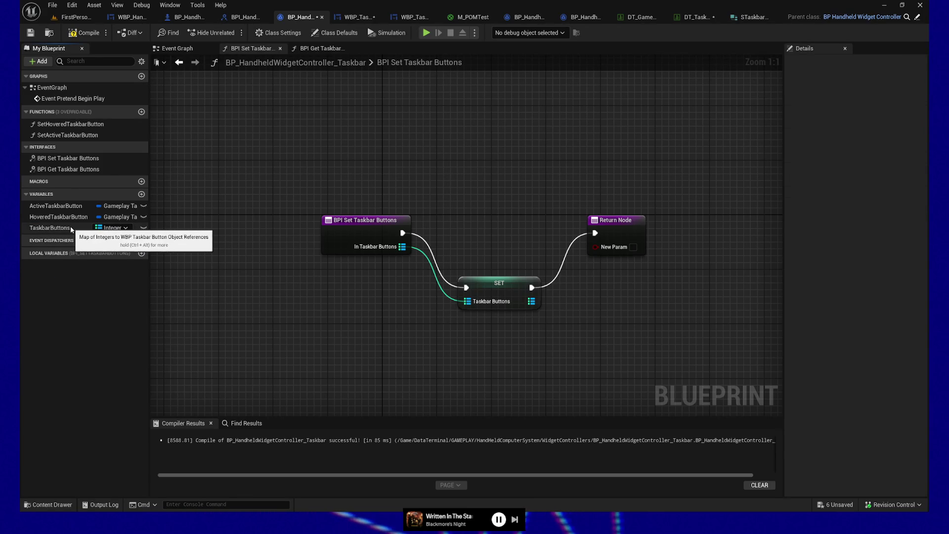
drag(351, 184, 603, 320)
key(q)
click(84, 36)
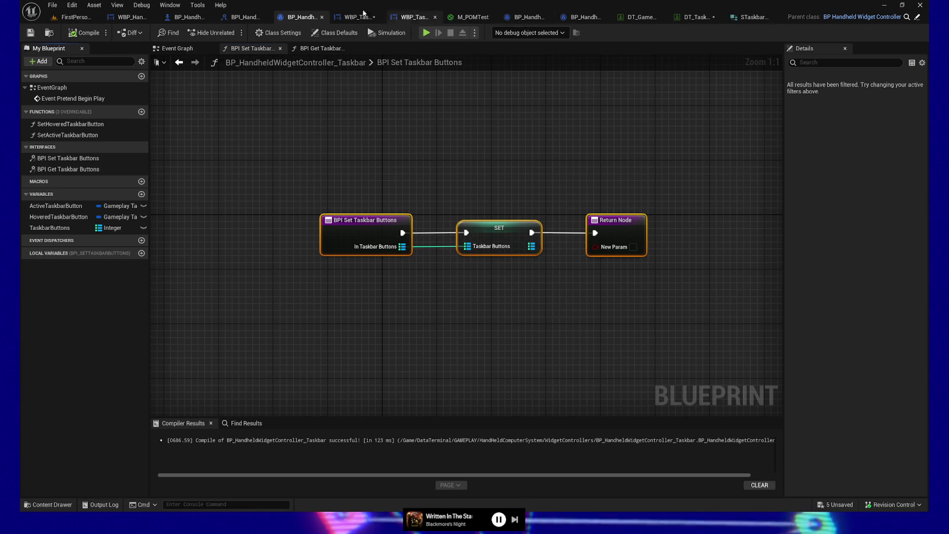
Save WBP_Taskbar and open its Spawn Buttons function graph
click(356, 17)
click(31, 33)
drag(520, 268, 415, 297)
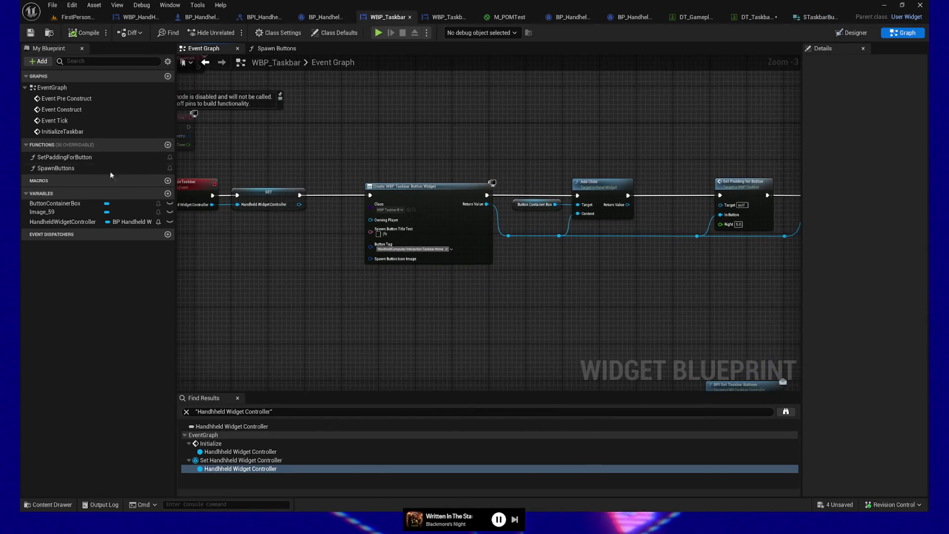
double_click(56, 168)
drag(478, 312, 363, 339)
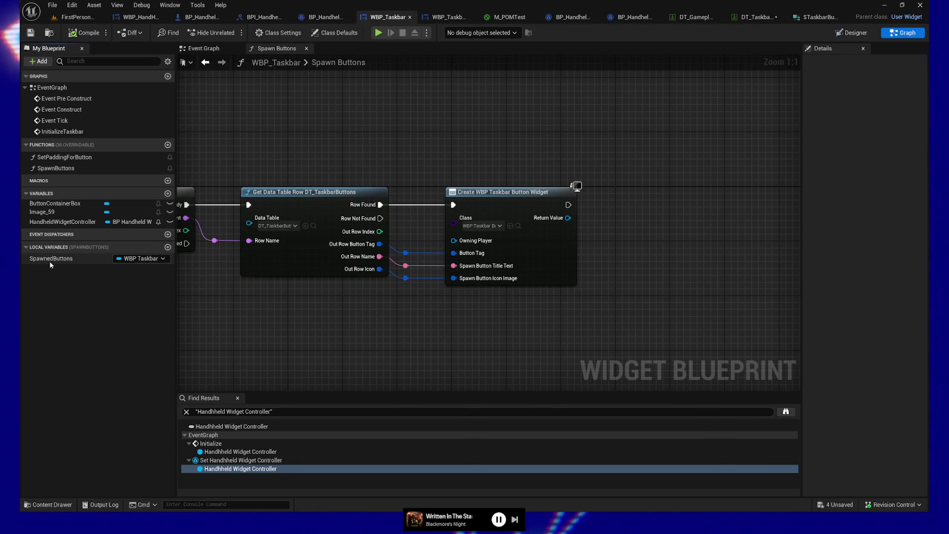
Make SpawnedButtons an Integer-keyed map of WBP Taskbar Button references, then compile
click(129, 258)
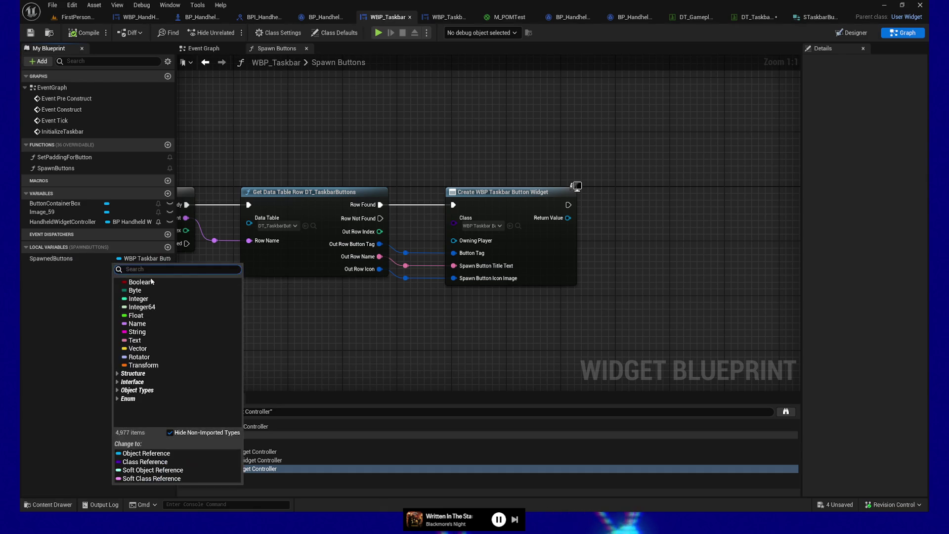
click(150, 299)
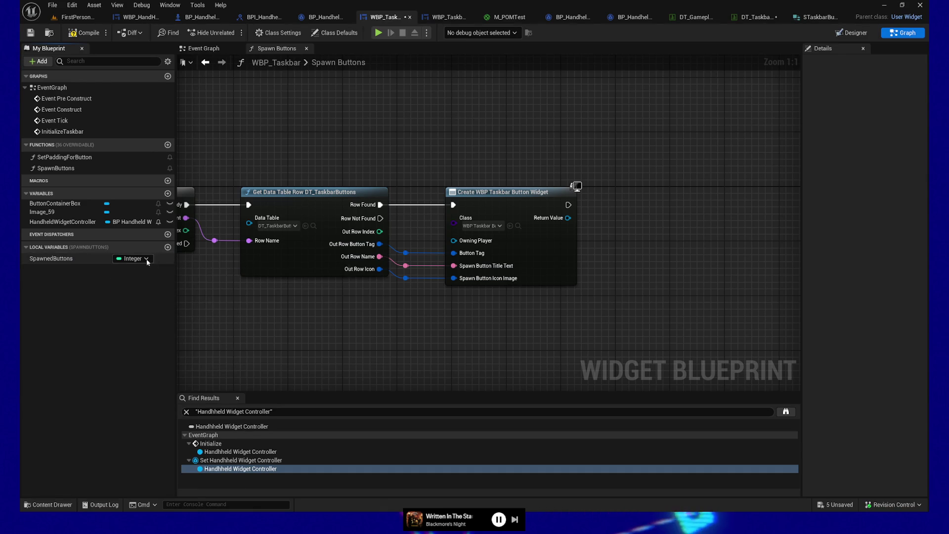
click(147, 258)
click(90, 310)
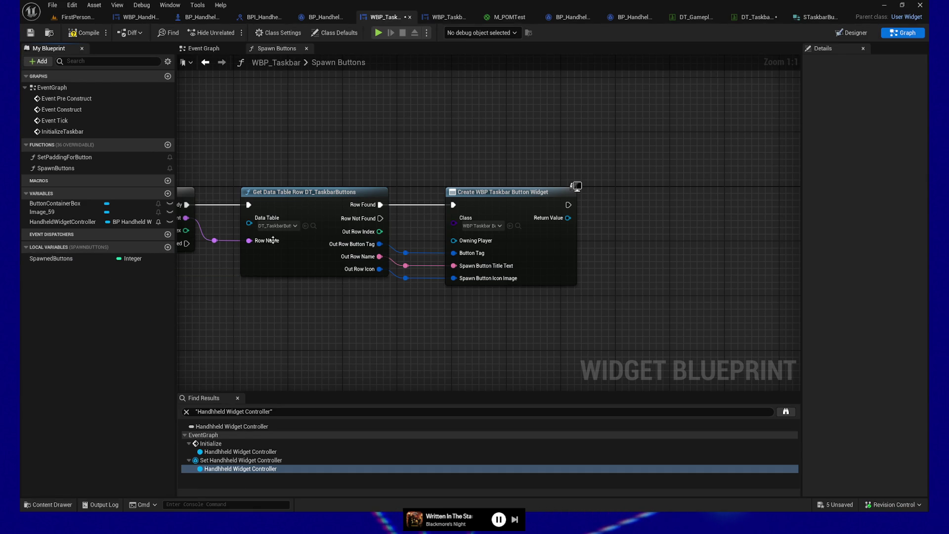
click(97, 258)
click(911, 100)
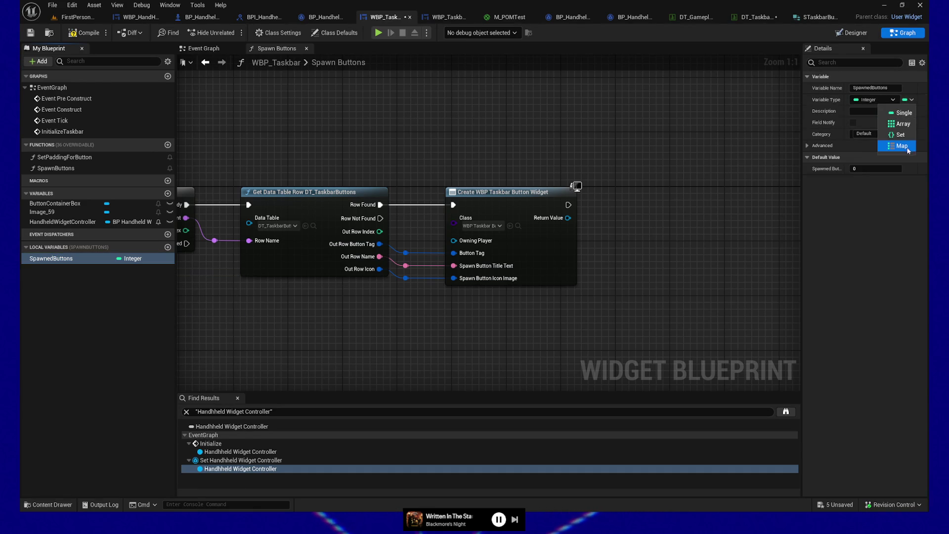
click(902, 146)
click(911, 100)
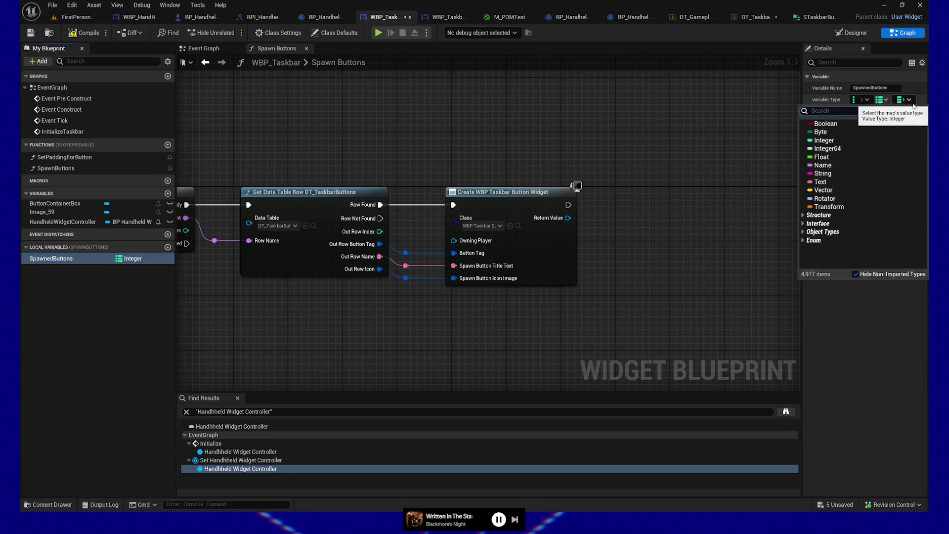
text(wbp_taskbar)
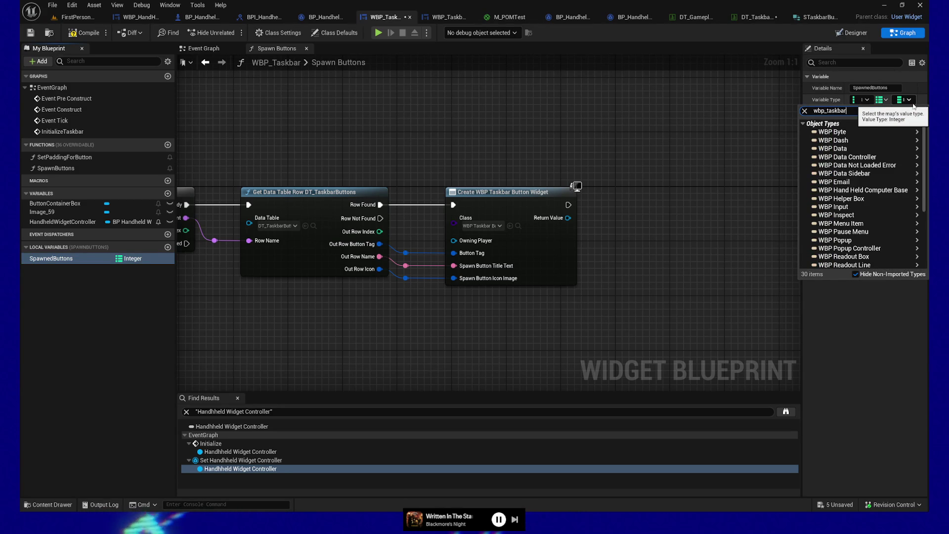
mouse_move(825, 141)
click(772, 141)
click(84, 33)
Drag a SpawnedButtons getter into the graph and attach a map Add node to it
drag(527, 127, 475, 129)
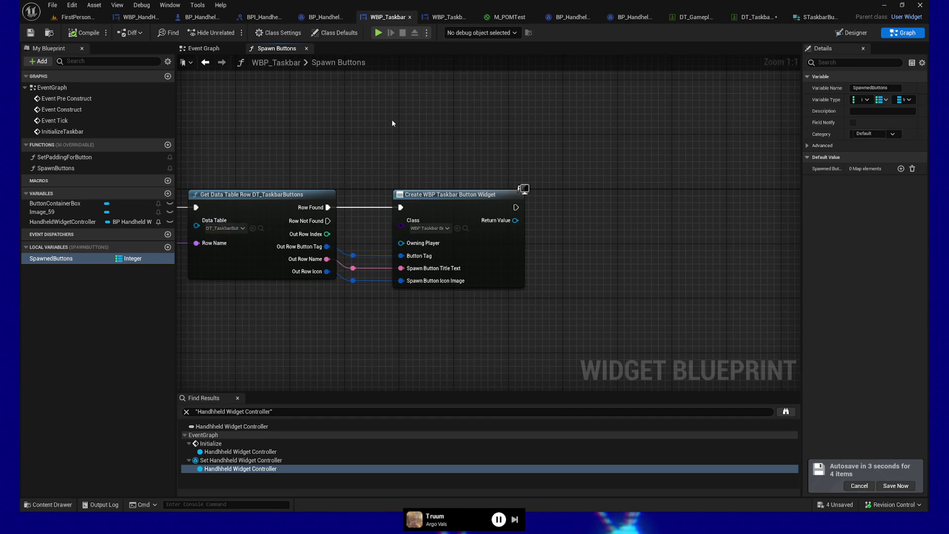
drag(408, 132, 599, 120)
drag(418, 261, 311, 326)
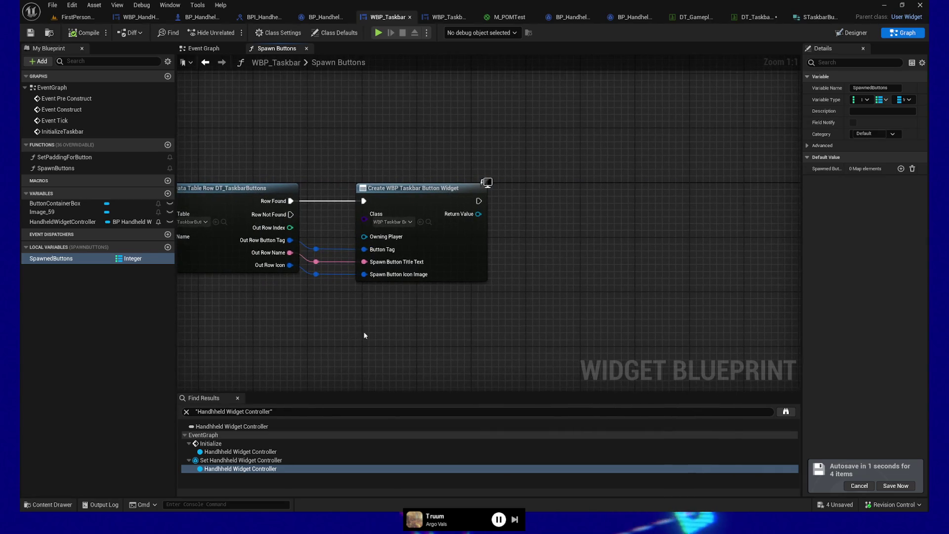
click(61, 271)
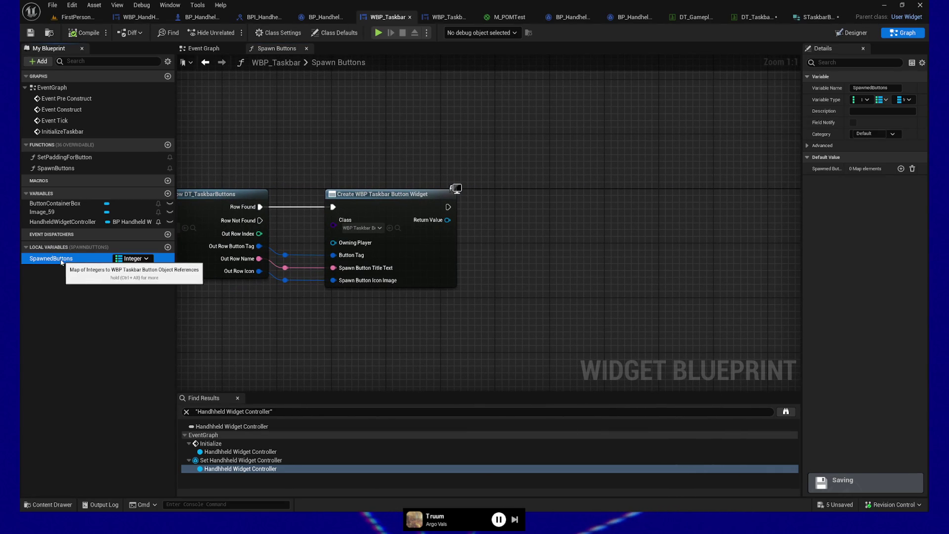
mouse_move(52, 262)
mouse_down()
mouse_move(583, 286)
mouse_move(568, 286)
mouse_move(655, 270)
mouse_up()
text(add)
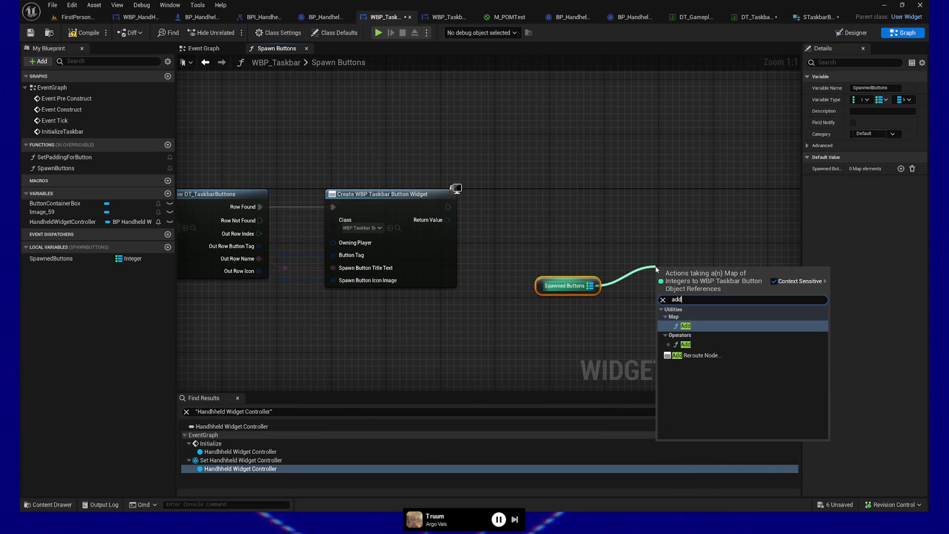
click(685, 326)
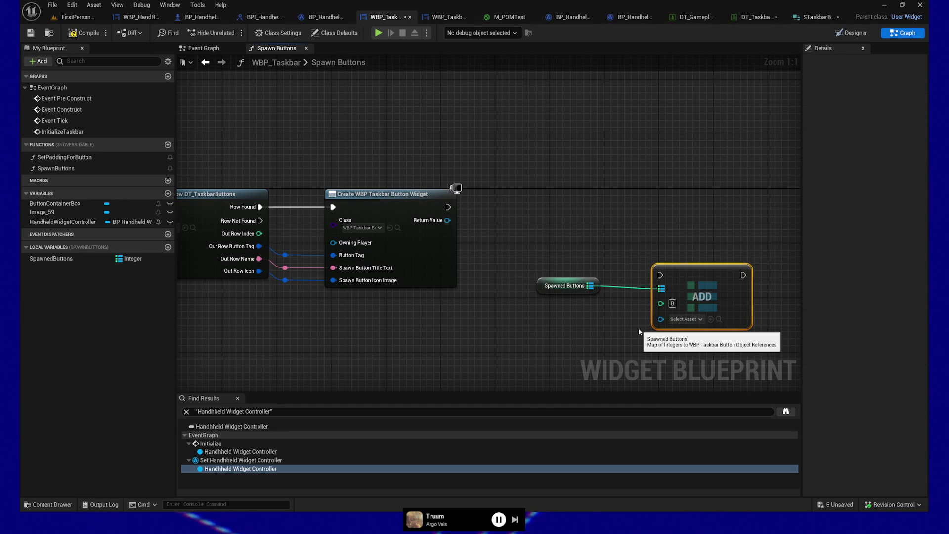
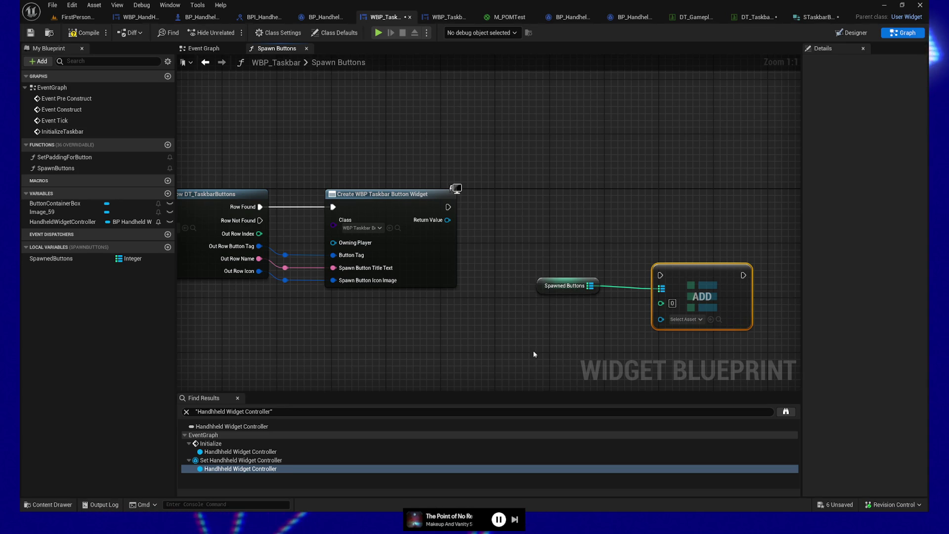
Wire the Create Widget exec, Out Row Index key and widget Return Value into the Spawned Buttons ADD node
drag(449, 206, 673, 386)
drag(606, 305, 611, 234)
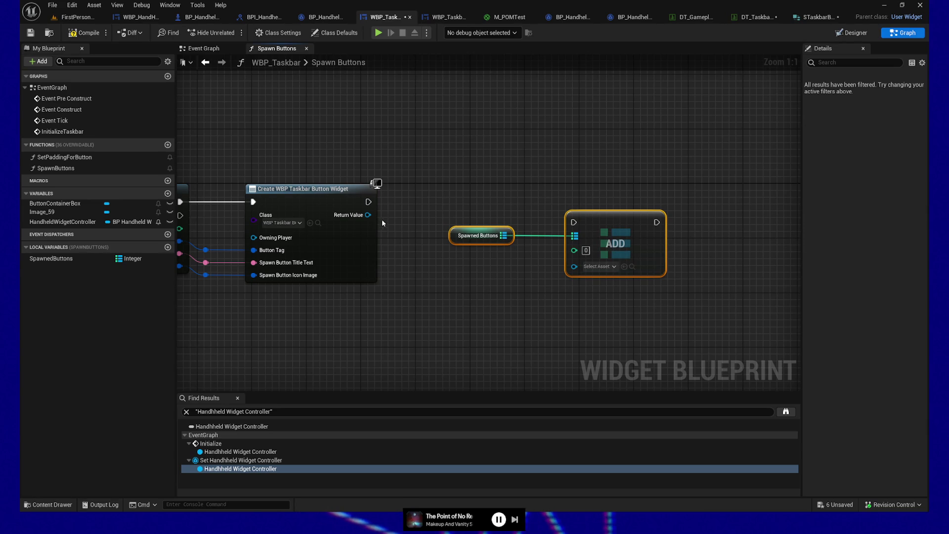
mouse_move(368, 202)
mouse_down()
mouse_move(577, 222)
mouse_move(576, 207)
mouse_up()
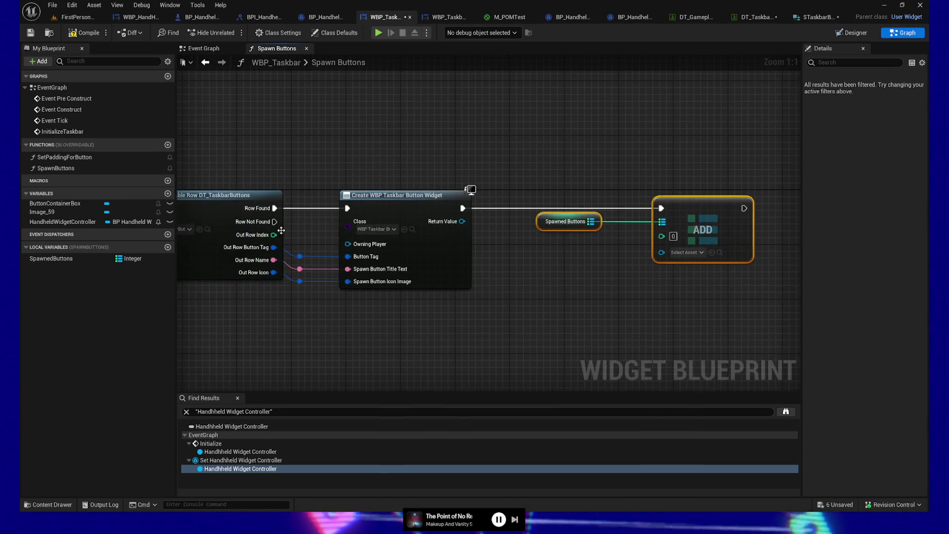
mouse_move(273, 235)
mouse_down()
mouse_move(315, 238)
mouse_move(326, 311)
mouse_move(514, 313)
mouse_move(611, 309)
mouse_move(661, 235)
mouse_up()
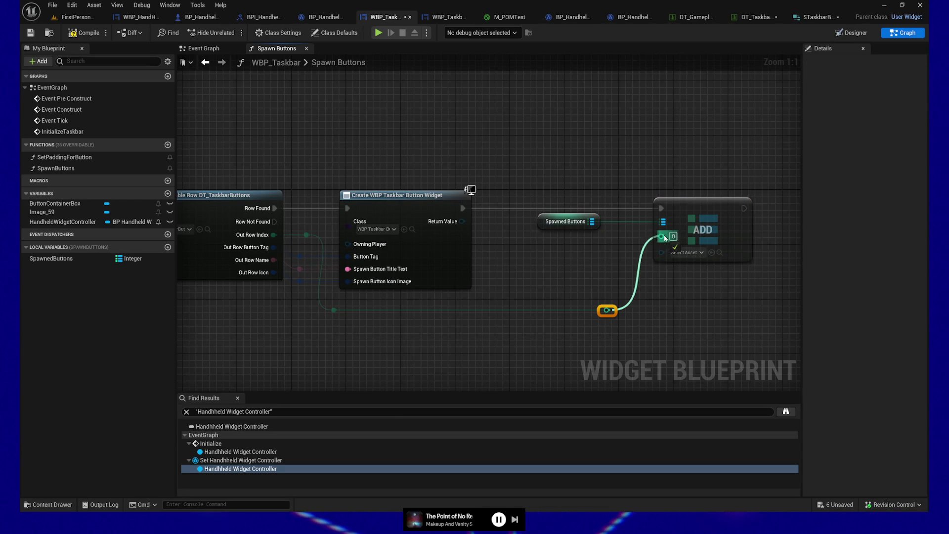
mouse_move(462, 221)
mouse_down()
mouse_move(523, 271)
mouse_move(672, 249)
mouse_move(684, 232)
mouse_up()
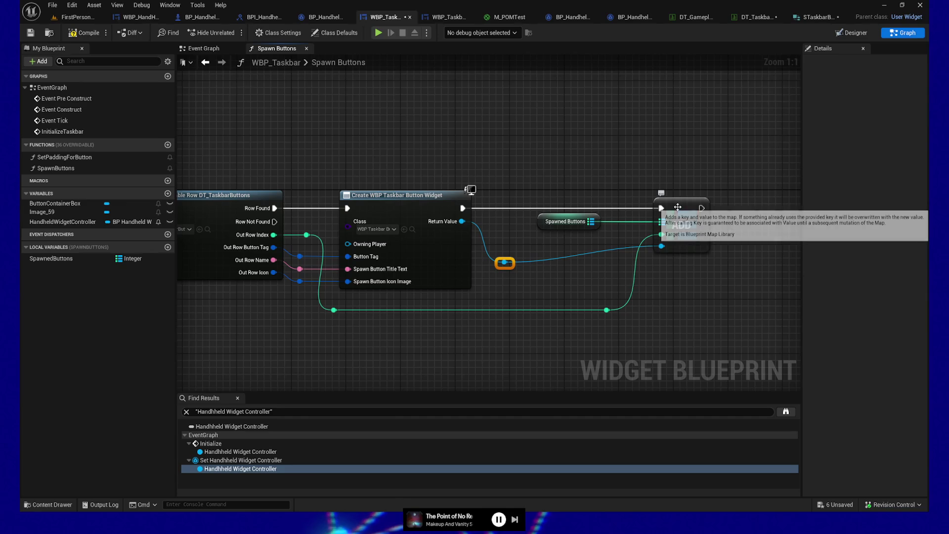
Straighten and align the reroute wires, then compile and save WBP_Taskbar
click(685, 232)
key(q)
drag(628, 343, 316, 296)
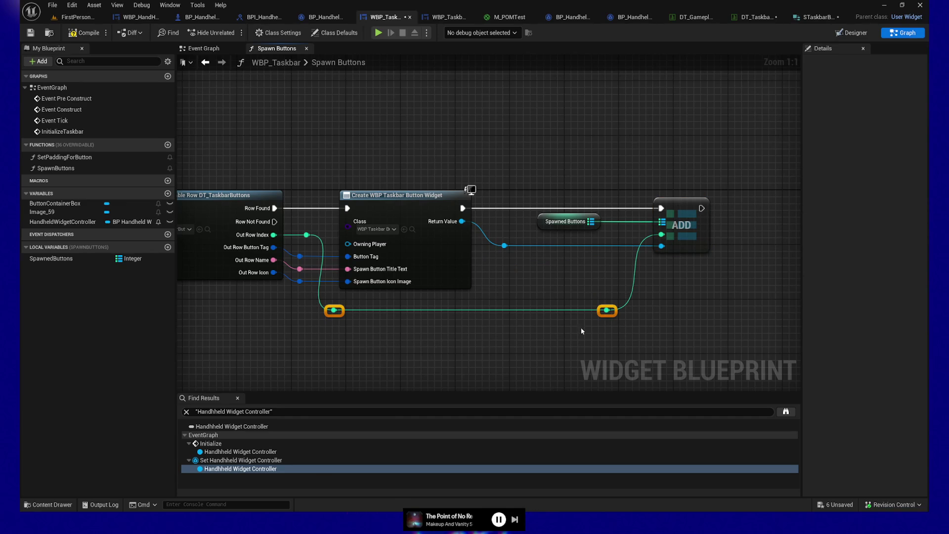
key(Up)
key(Up)
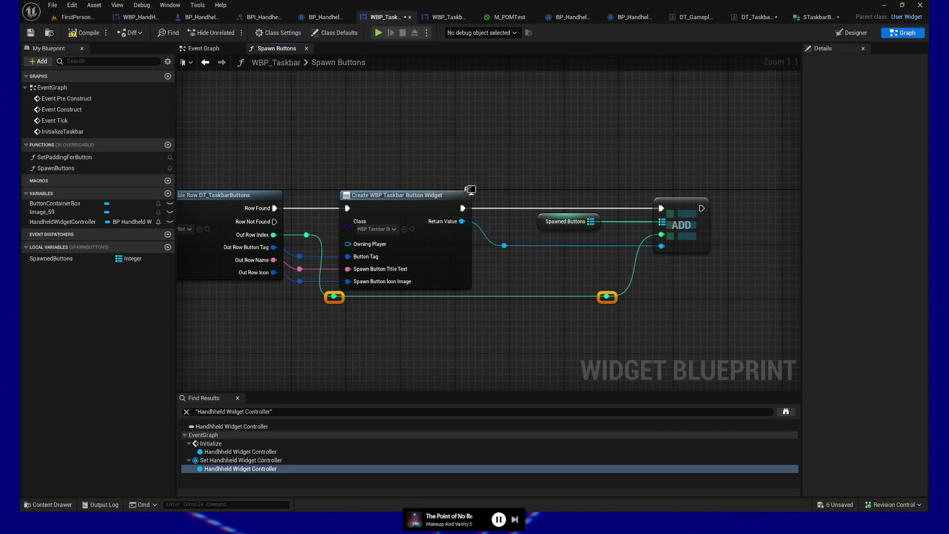
click(504, 245)
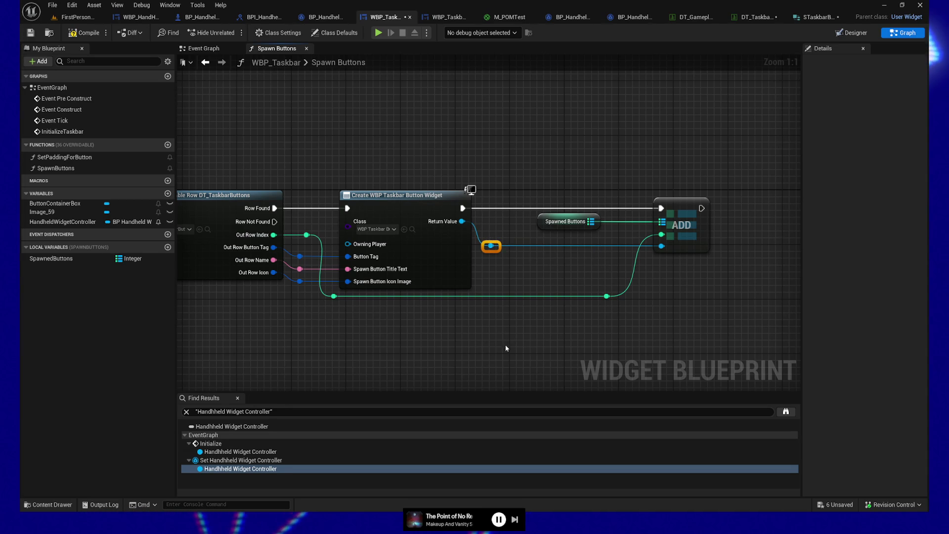
key(ctrl+z)
click(85, 32)
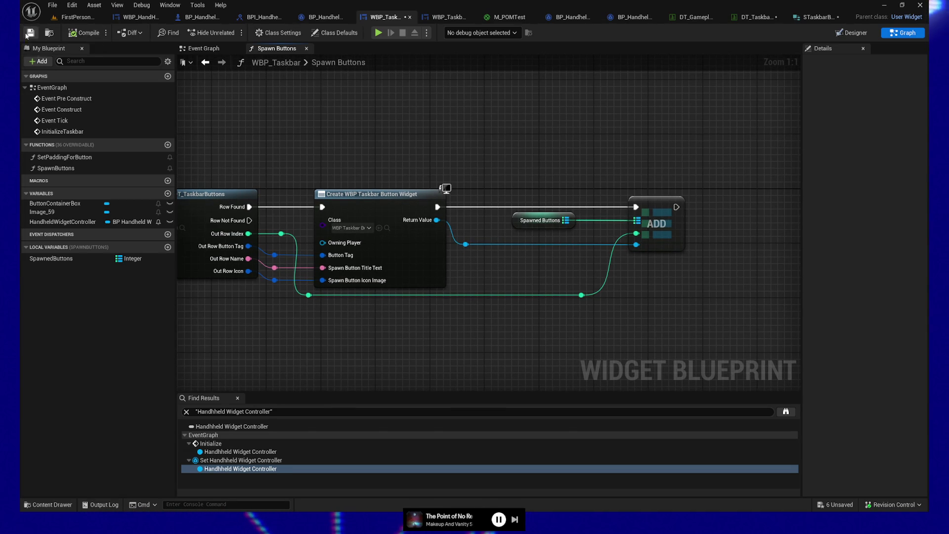
drag(301, 144, 310, 135)
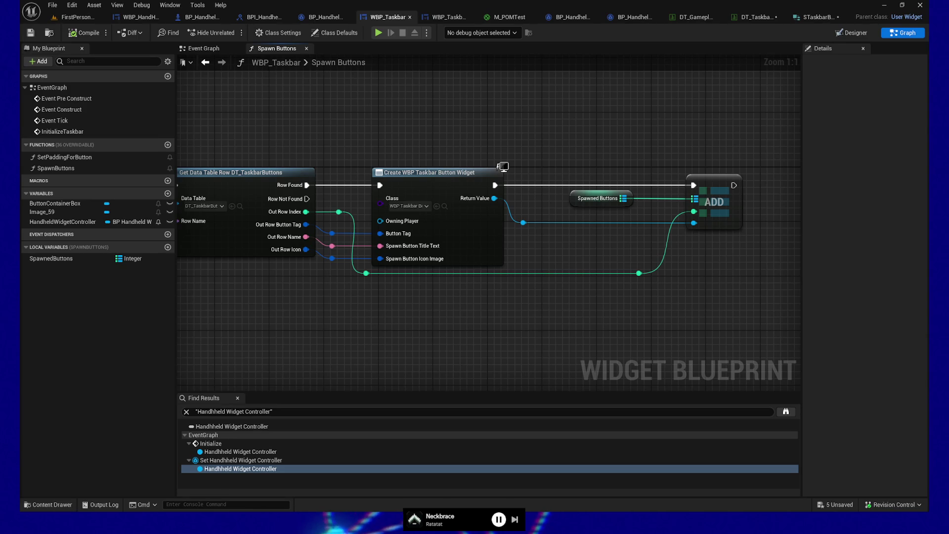
Realign the Spawned Buttons, ADD and reroute nodes with arrow-key nudges
drag(476, 319, 462, 349)
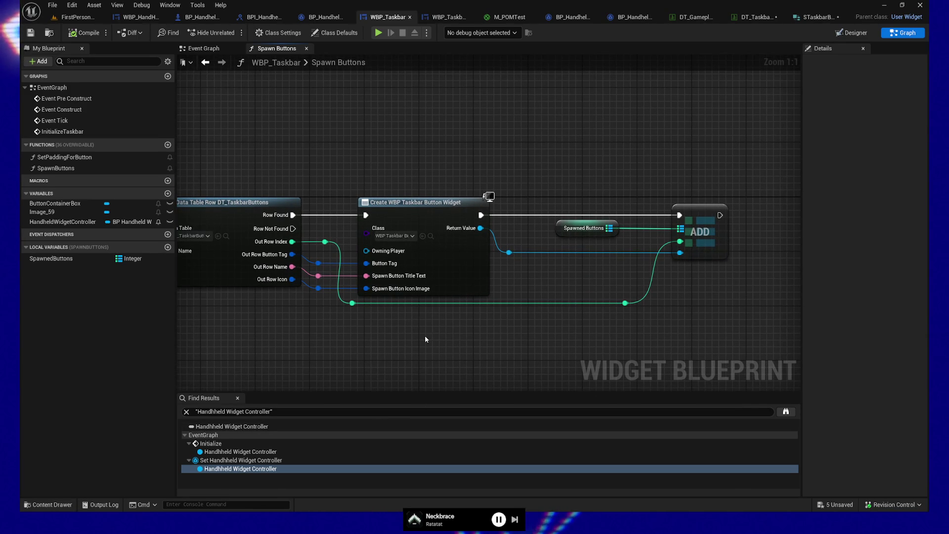
drag(649, 323, 604, 280)
drag(602, 340, 584, 323)
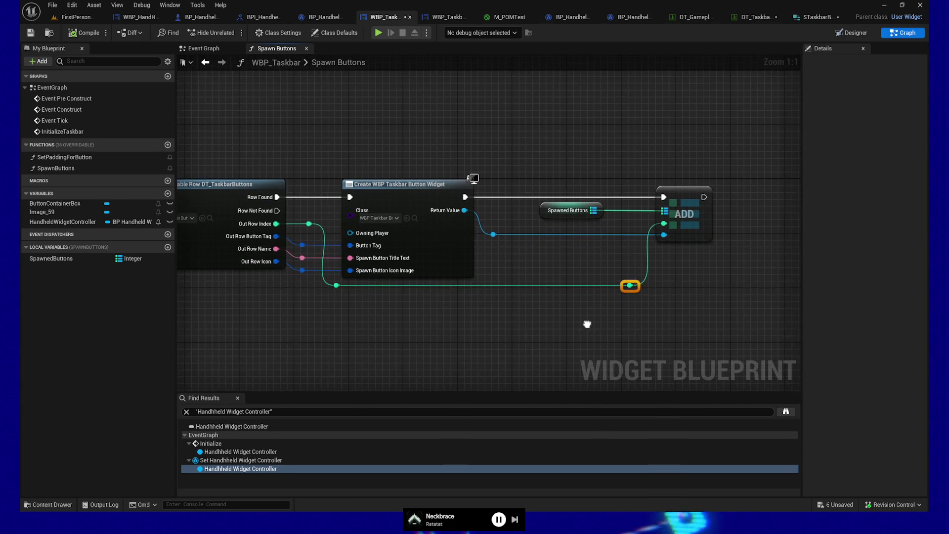
drag(577, 147, 690, 315)
key(Left)
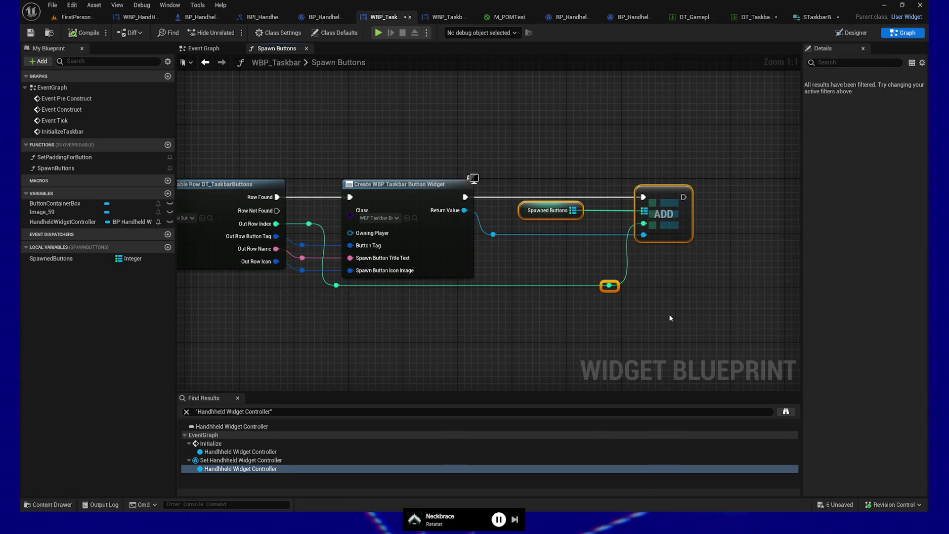
click(518, 210)
key(Right)
key(Right)
key(Right)
drag(534, 151, 650, 313)
key(Left)
key(Left)
key(Left)
Move the Spawn Buttons entry node beside Get Data Table Row Names, then go to the Event Graph
mouse_move(462, 341)
mouse_down()
mouse_move(504, 320)
mouse_move(601, 351)
mouse_up()
mouse_move(483, 330)
mouse_down()
mouse_move(644, 304)
mouse_move(833, 302)
mouse_move(565, 297)
mouse_move(527, 307)
mouse_up()
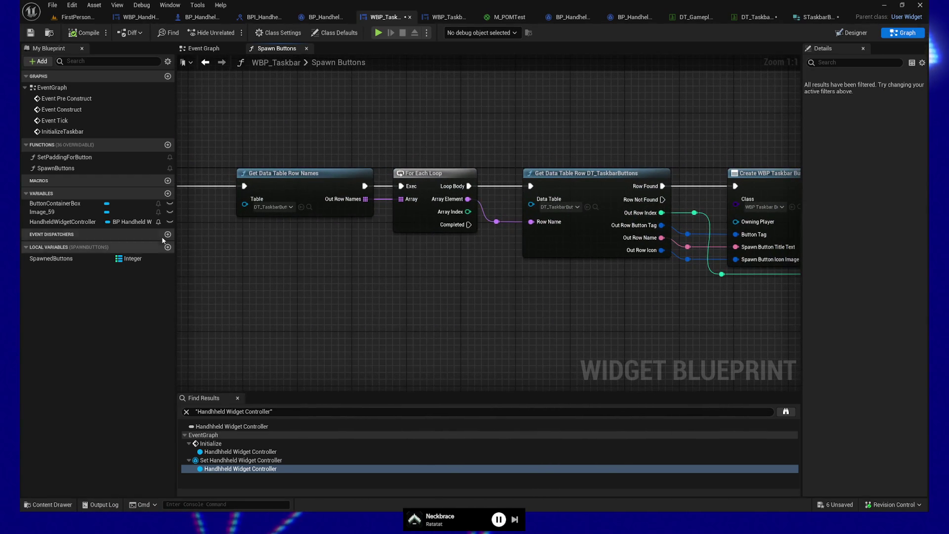
mouse_move(442, 263)
mouse_down()
mouse_move(601, 300)
mouse_move(692, 288)
mouse_up()
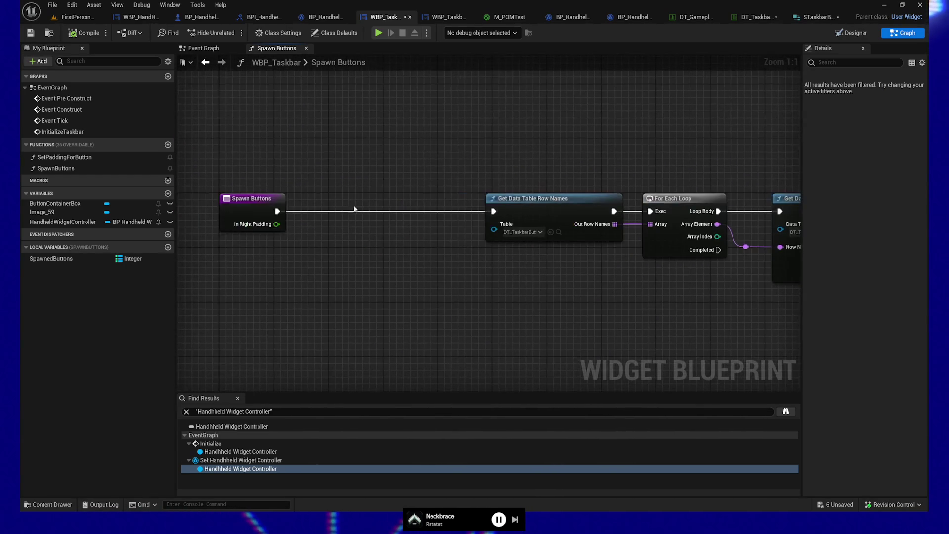
drag(217, 185, 299, 256)
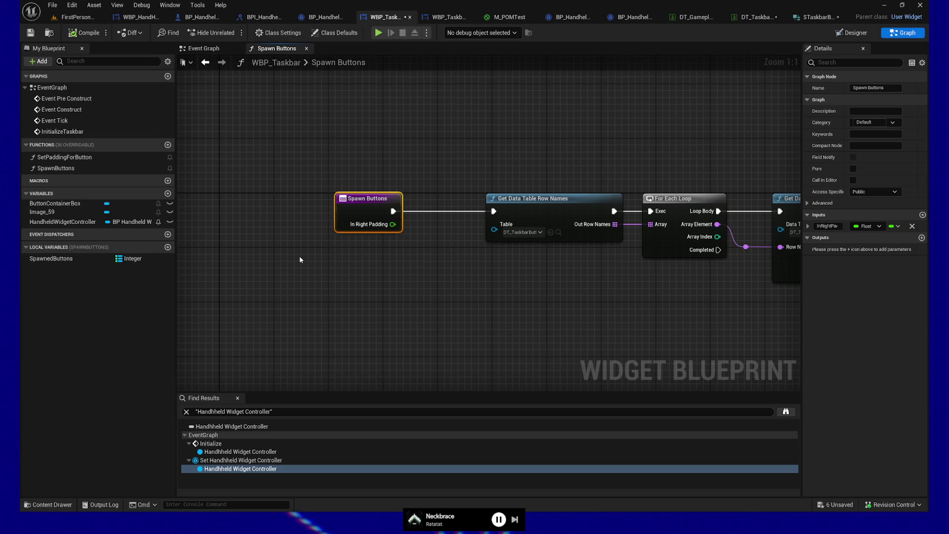
drag(529, 297, 249, 261)
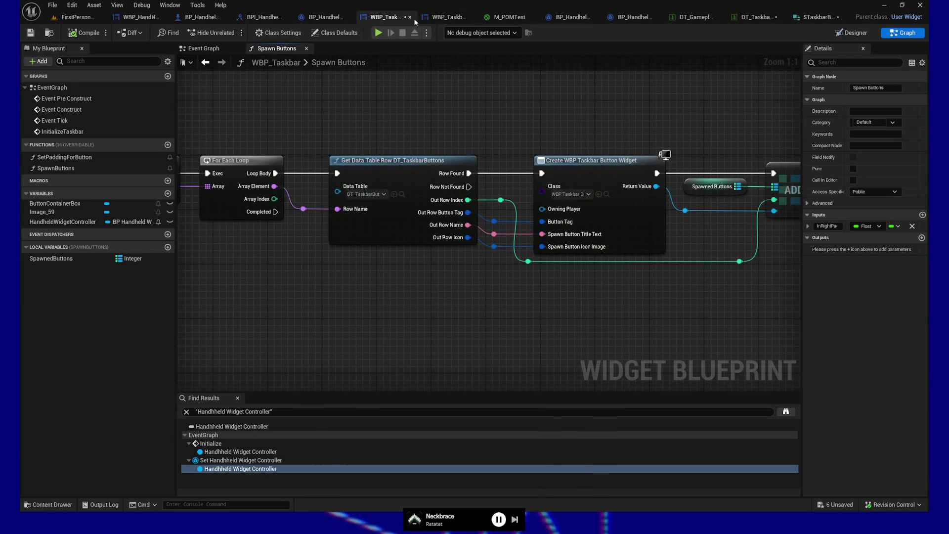
click(203, 48)
drag(559, 123, 329, 126)
mouse_move(291, 164)
mouse_down()
mouse_move(392, 272)
mouse_move(531, 269)
mouse_up()
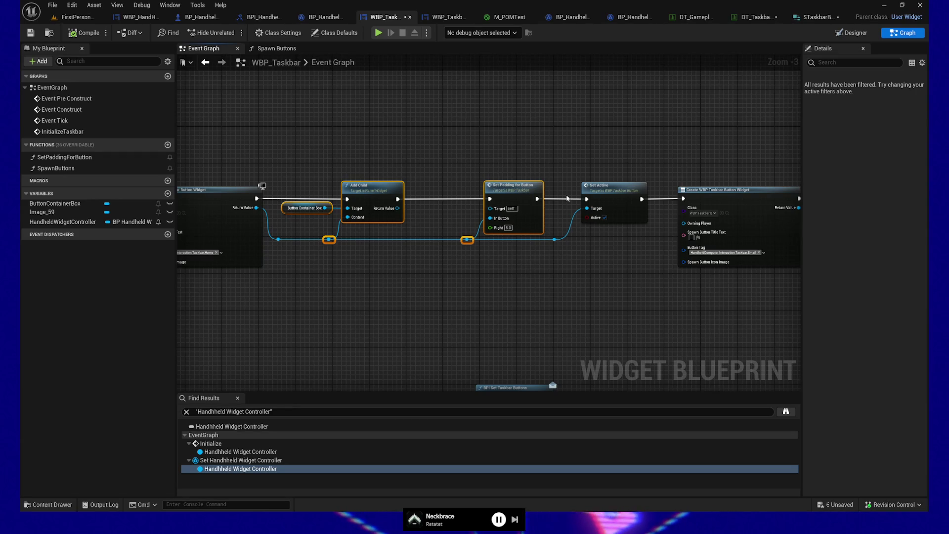
Select Button Container Box, Add Child, Set Padding for Button and reroutes, leaving out Set Active
drag(554, 159, 634, 264)
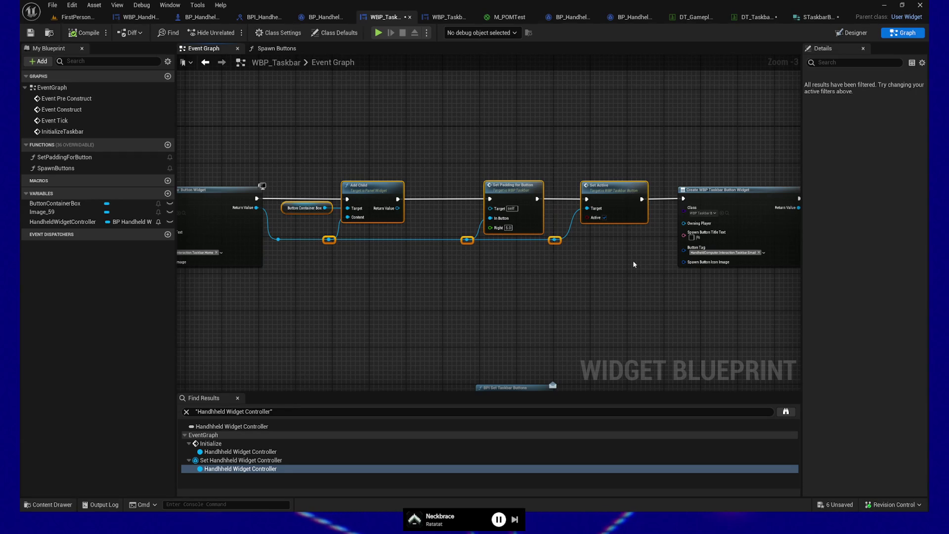
drag(281, 162, 549, 281)
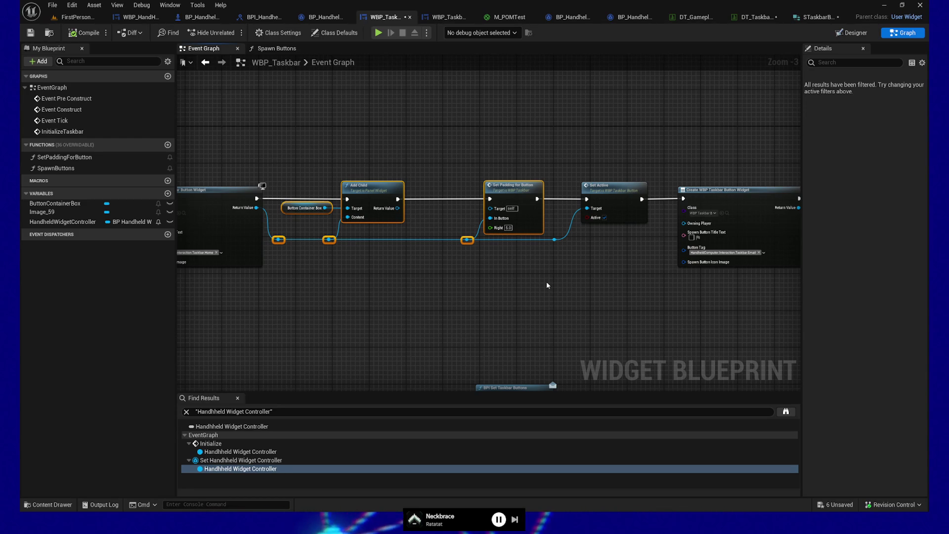
drag(459, 313, 528, 305)
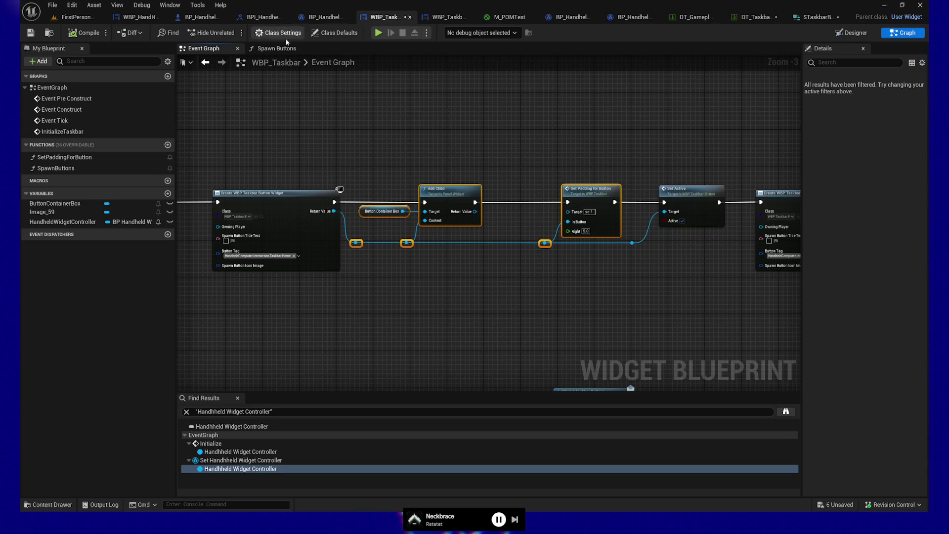
click(273, 48)
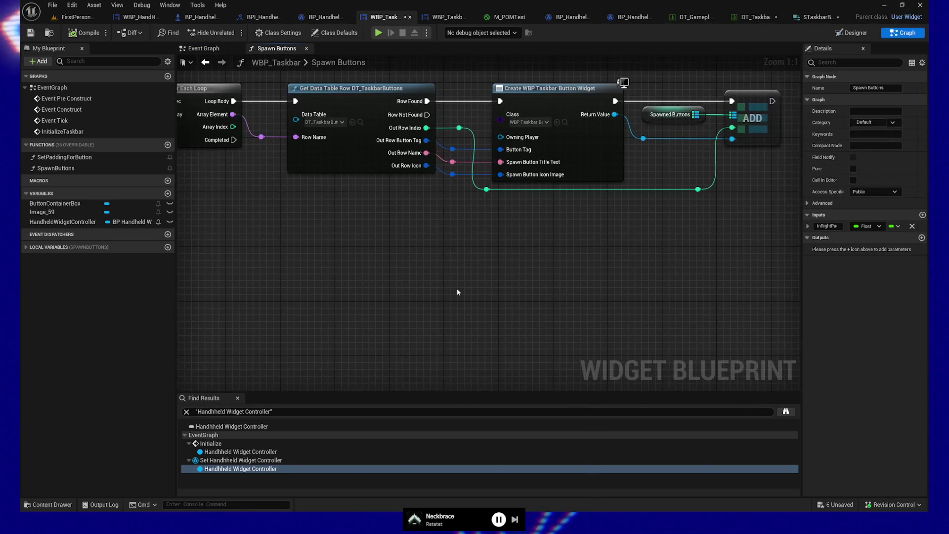
Paste the copied Add Child and Set Padding nodes into Spawn Buttons and run Add Child after ADD
key(ctrl+v)
mouse_move(447, 215)
mouse_down()
mouse_move(432, 276)
mouse_move(494, 276)
mouse_up()
scroll(494, 275, down, 1)
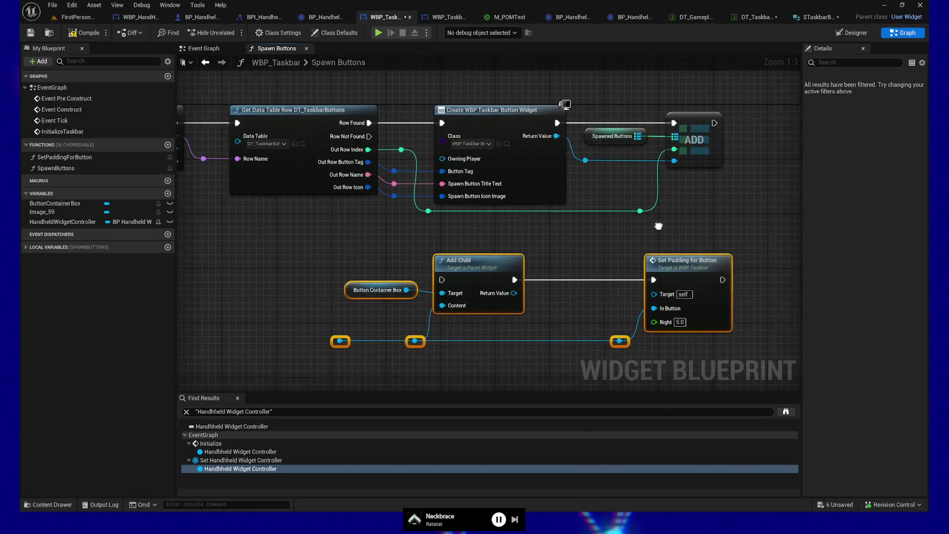
mouse_move(324, 259)
mouse_down()
mouse_move(553, 231)
mouse_move(481, 285)
mouse_move(561, 276)
mouse_move(618, 227)
mouse_move(572, 247)
mouse_up()
mouse_move(412, 207)
mouse_down()
mouse_move(534, 270)
mouse_move(586, 199)
mouse_up()
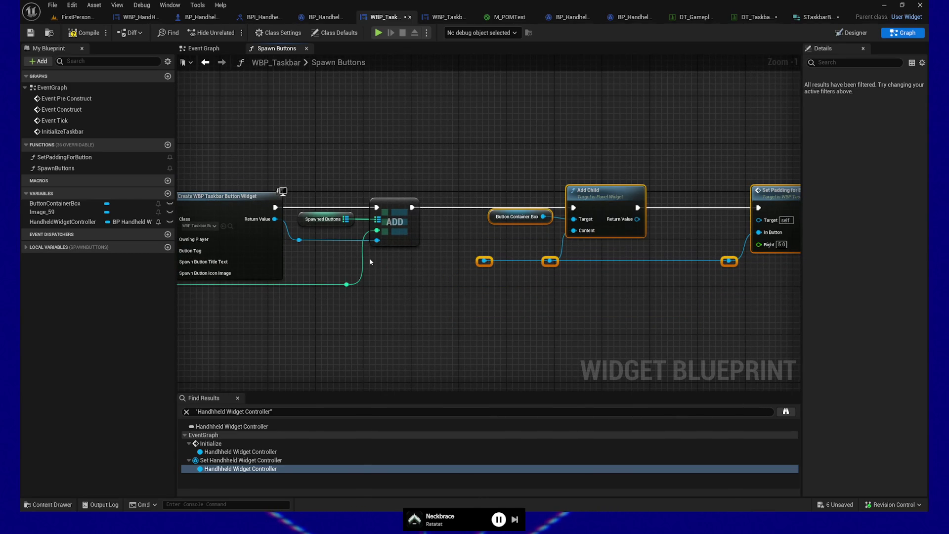
Chain the reroute nodes carrying the new button widget and straighten their wires
click(299, 240)
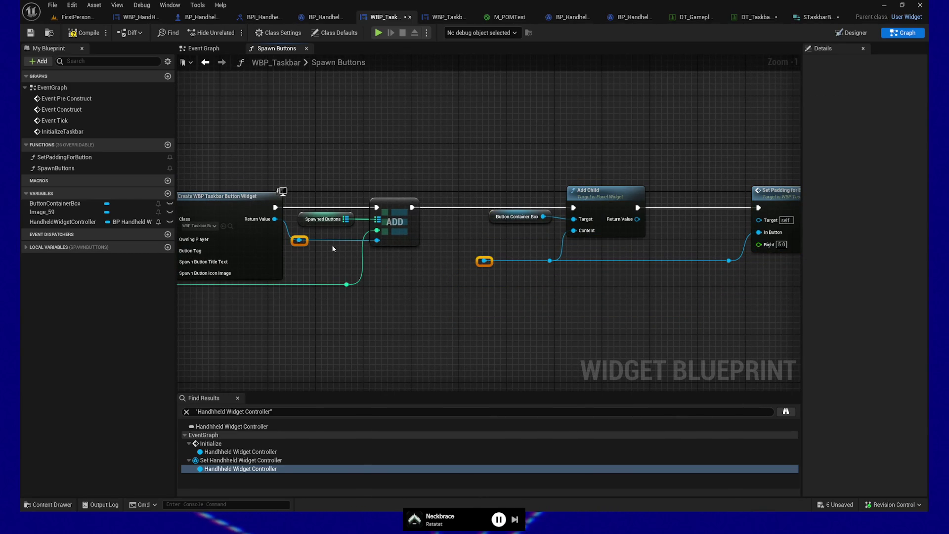
mouse_move(302, 244)
mouse_down()
mouse_move(336, 260)
mouse_move(486, 263)
mouse_up()
mouse_move(725, 278)
mouse_down()
mouse_move(534, 248)
mouse_move(373, 251)
mouse_up()
ctrl+click(299, 240)
ctrl+click(347, 261)
key(q)
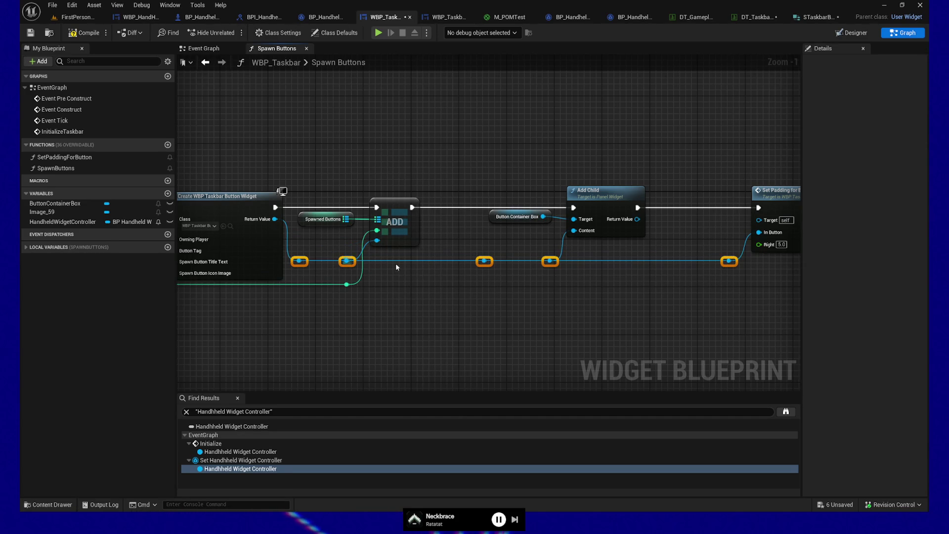
Finish linking the widget reroute into Add Child and tidy the green and blue reroutes
drag(437, 309, 418, 306)
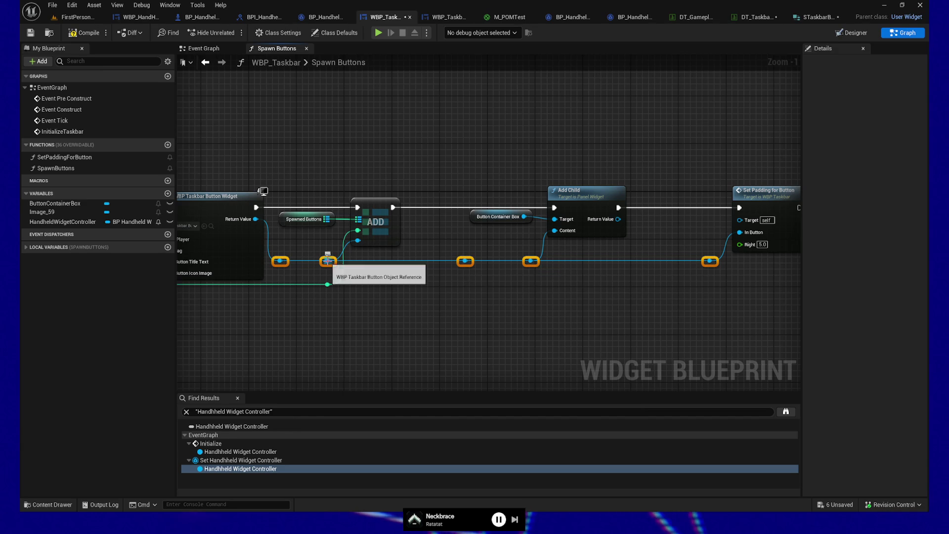
drag(465, 259, 535, 263)
drag(512, 300, 479, 302)
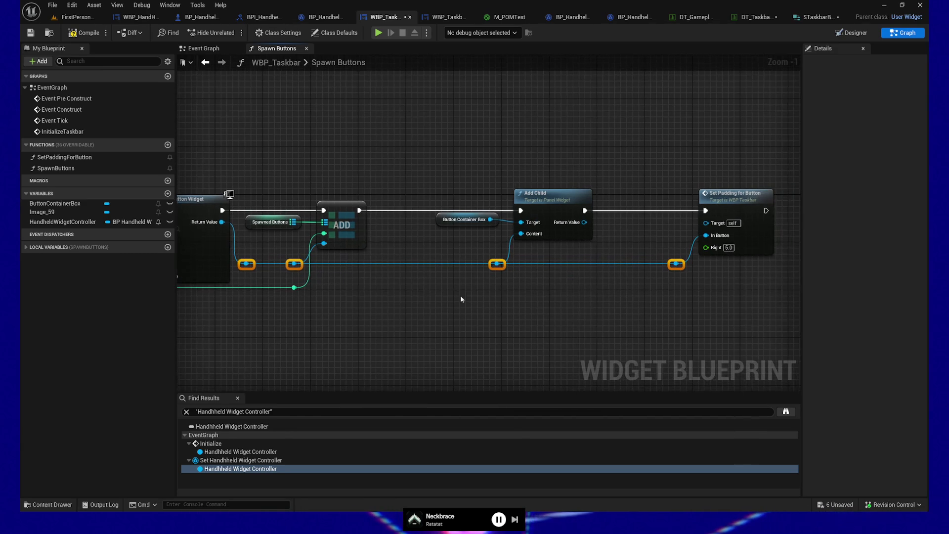
click(293, 287)
drag(293, 287, 282, 287)
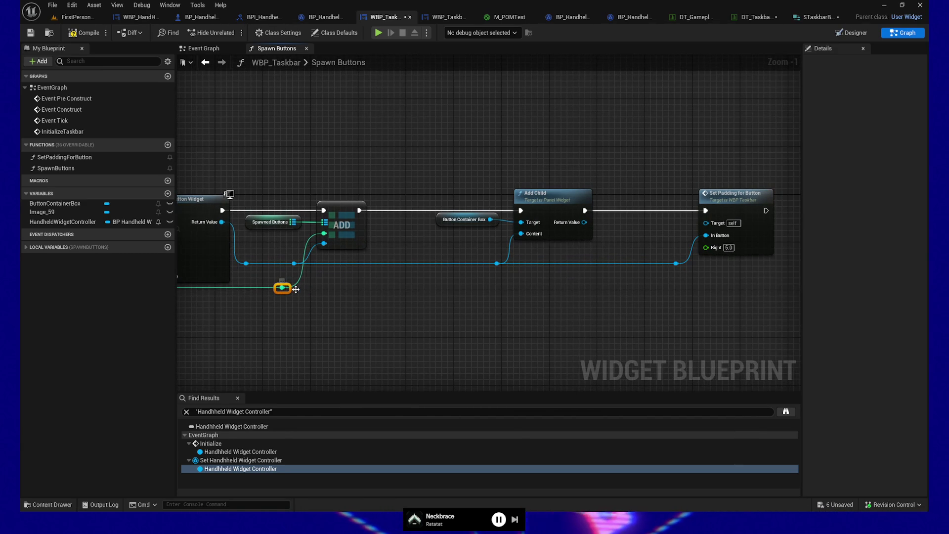
click(299, 263)
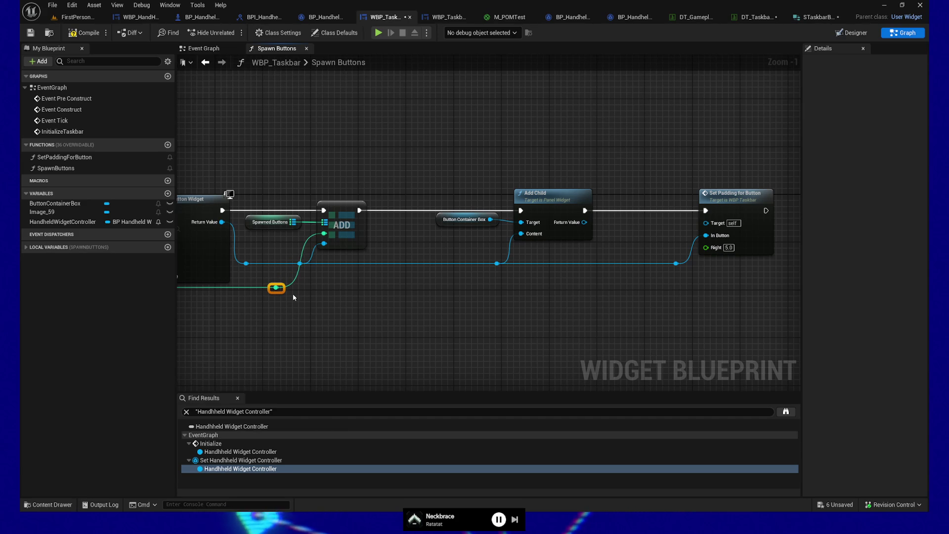
drag(232, 322, 506, 312)
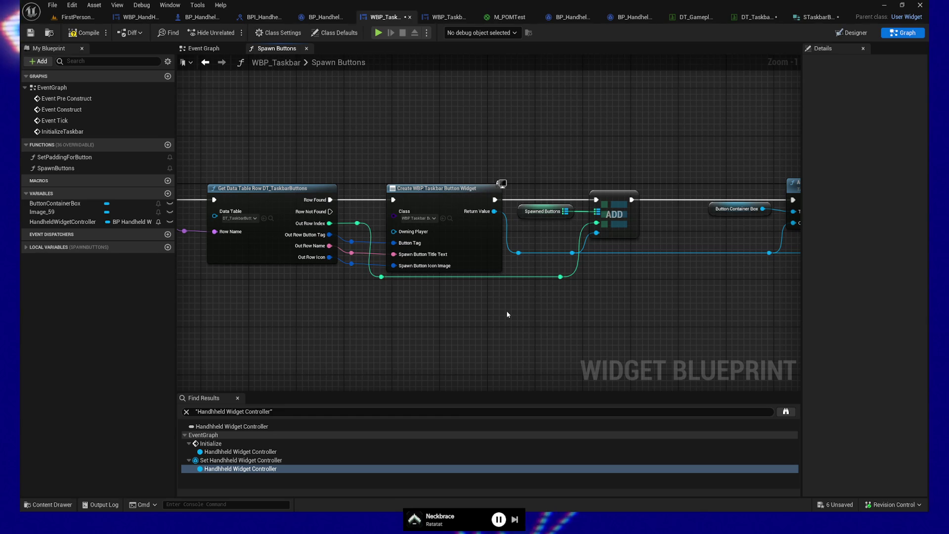
Bring Add Child, Button Container Box and Set Padding for Button into view
mouse_move(678, 324)
mouse_down()
mouse_move(536, 314)
mouse_move(403, 327)
mouse_up()
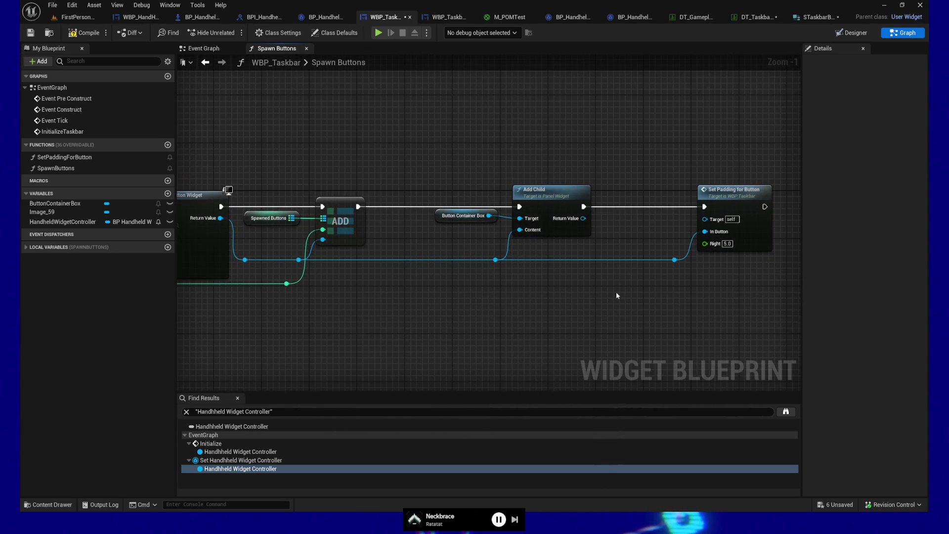
click(455, 213)
ctrl+click(549, 218)
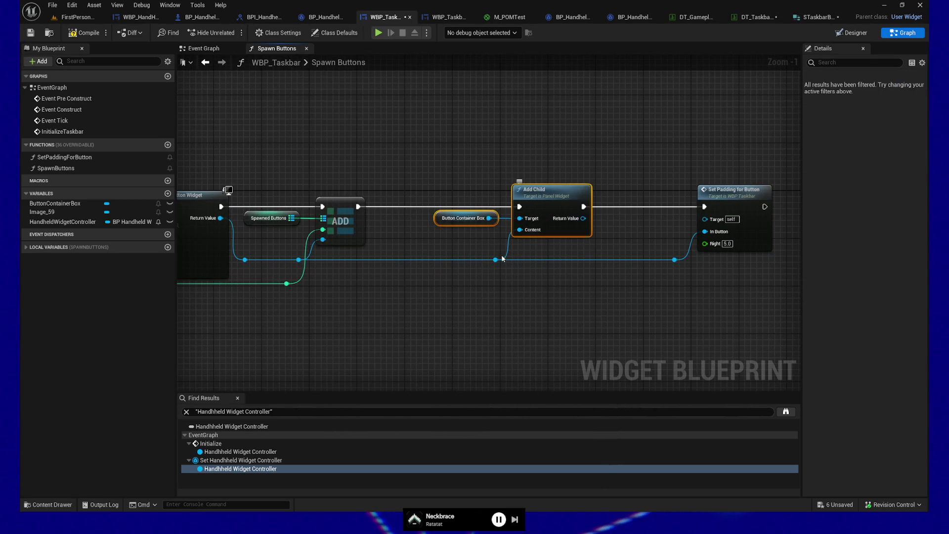
drag(361, 293, 345, 301)
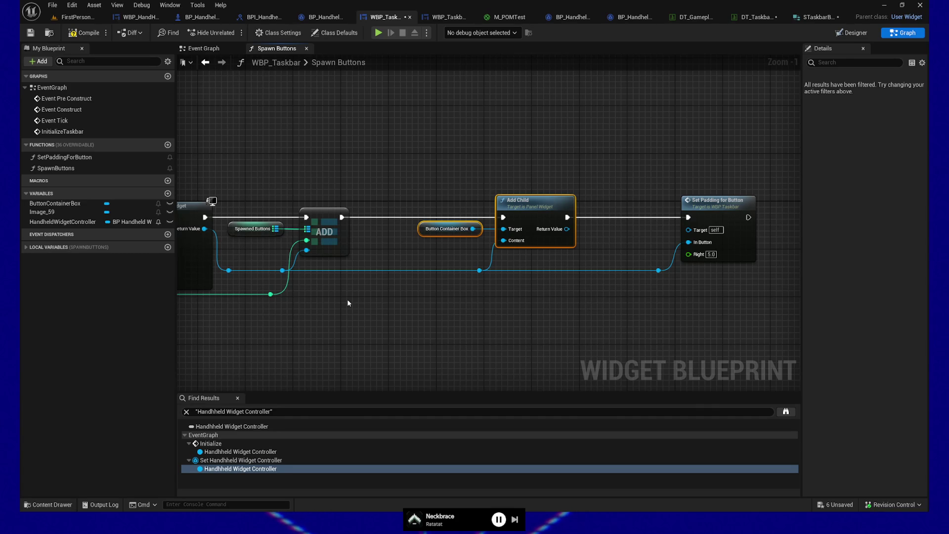
mouse_move(373, 310)
mouse_down()
mouse_move(354, 305)
mouse_move(377, 320)
mouse_move(428, 320)
mouse_move(413, 328)
mouse_move(601, 293)
mouse_move(677, 313)
mouse_move(543, 316)
mouse_up()
drag(790, 282, 292, 286)
Add a Get InRightPadding node wired to Set Padding for Button's Right pin and compile
right_click(291, 288)
text(in right)
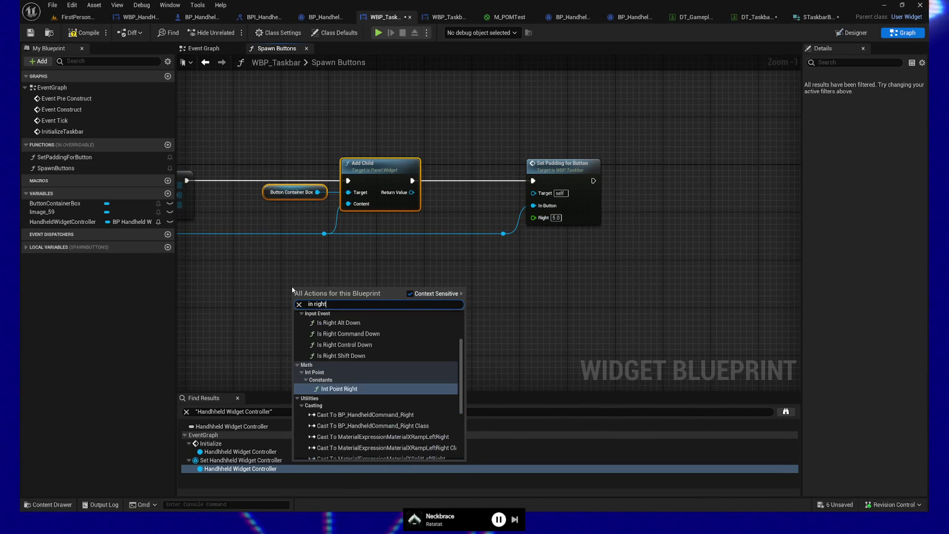
text( padd)
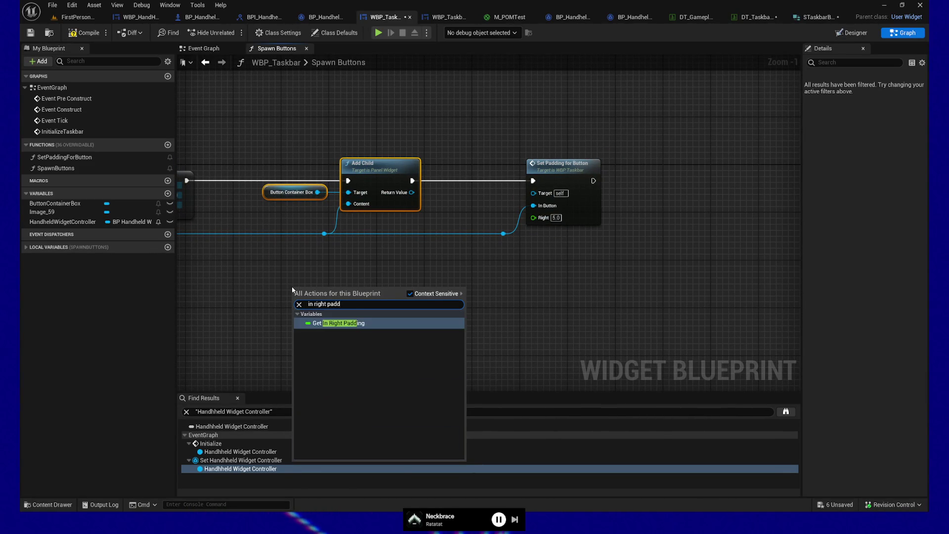
key(Return)
mouse_move(294, 287)
mouse_down()
mouse_move(327, 280)
mouse_move(457, 205)
mouse_move(533, 217)
mouse_up()
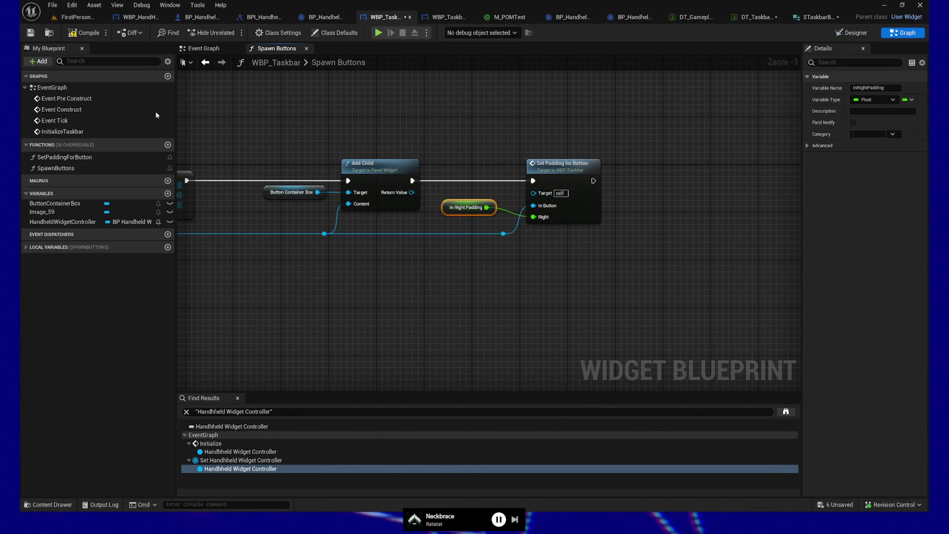
click(91, 33)
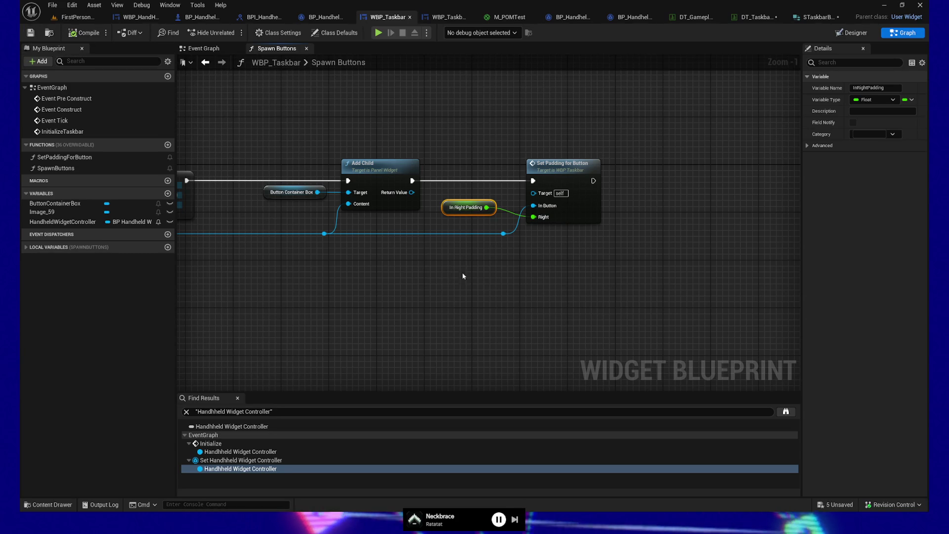
drag(449, 269, 431, 295)
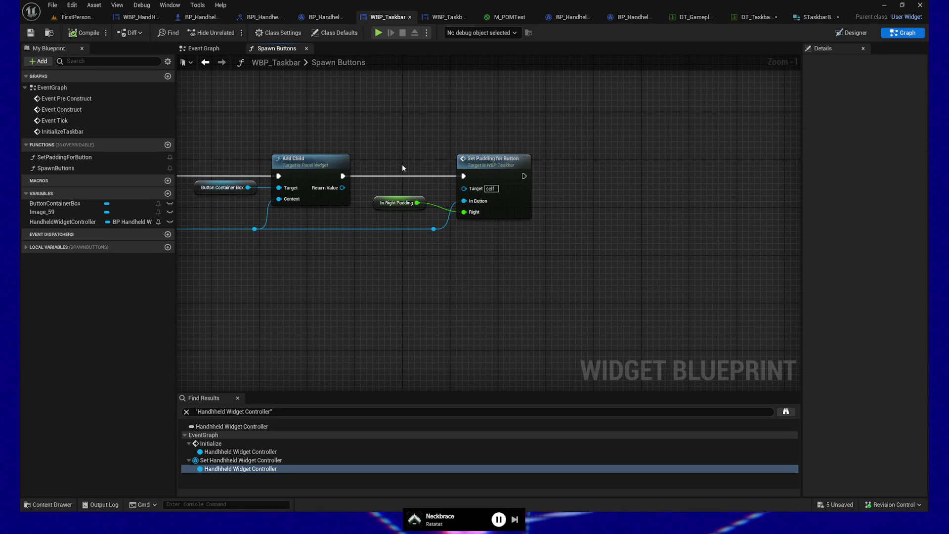
click(480, 164)
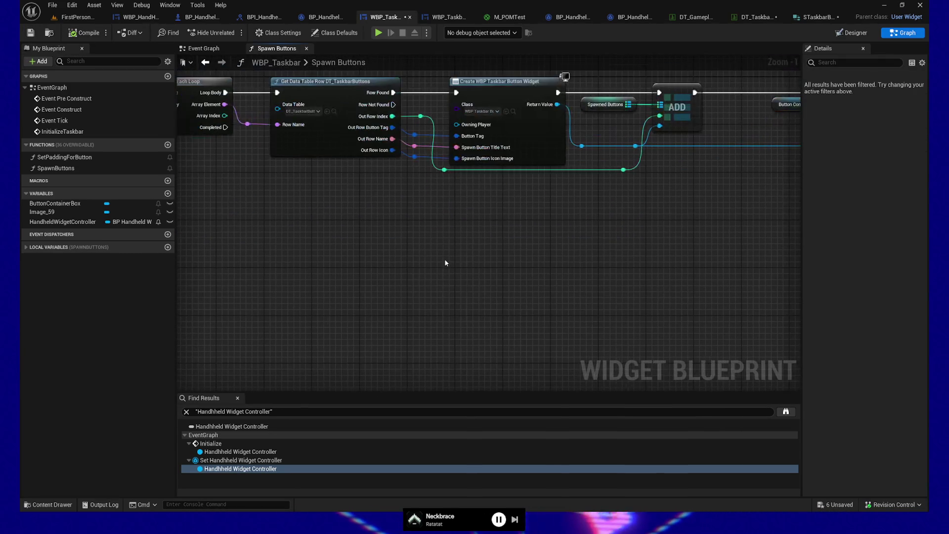
Add a Return Node fed by the For Each Loop's Completed pin through a reroute
right_click(445, 264)
text(return node)
key(Return)
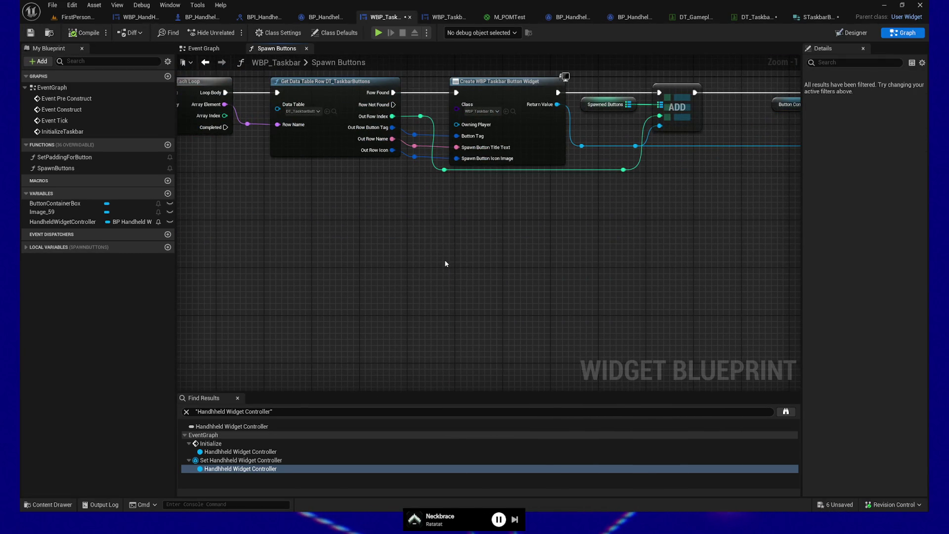
drag(467, 261, 347, 260)
drag(317, 213, 439, 207)
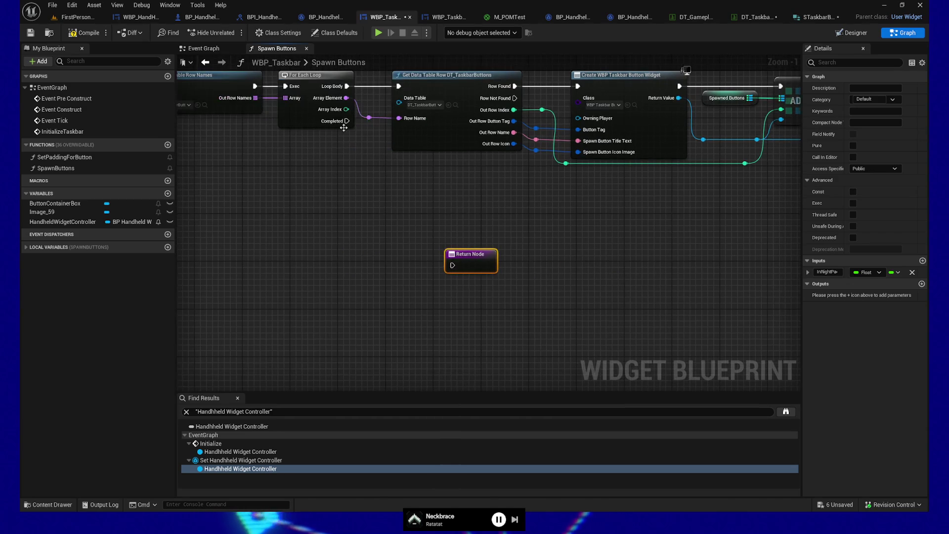
mouse_move(348, 121)
mouse_down()
mouse_move(398, 233)
mouse_move(460, 266)
mouse_move(452, 264)
mouse_up()
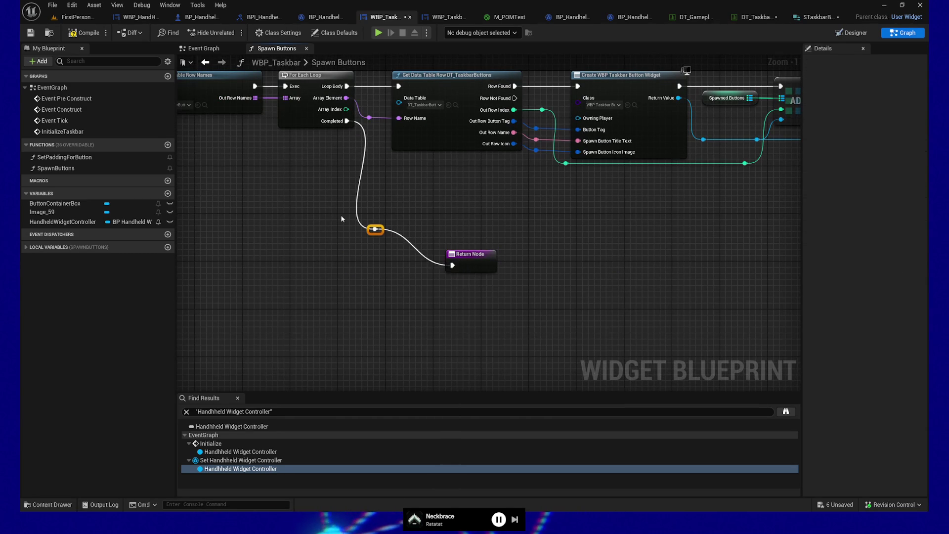
key(q)
click(469, 230)
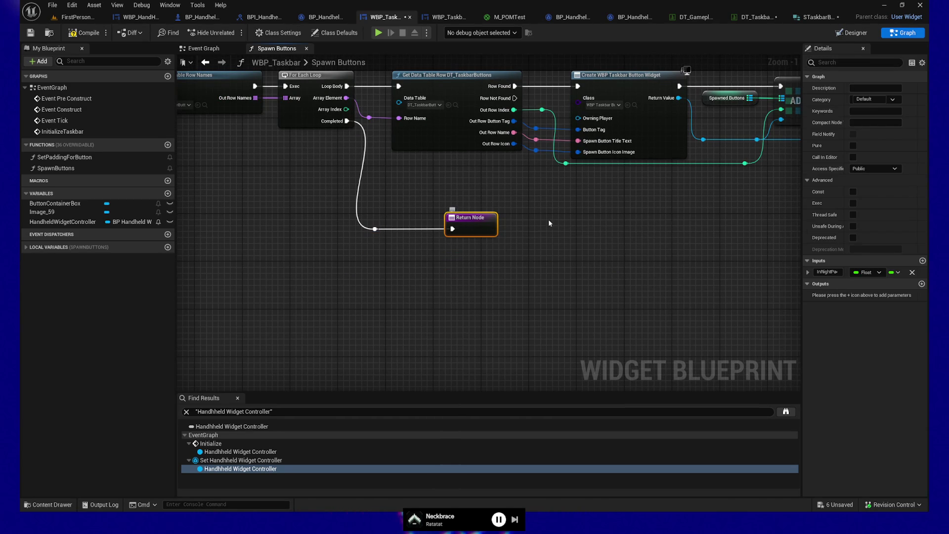
Connect a SpawnedButtons getter to the Return Node and name the output Out Spawned Buttons
click(49, 246)
mouse_move(51, 258)
mouse_down()
mouse_move(98, 265)
mouse_move(463, 229)
mouse_up()
click(396, 263)
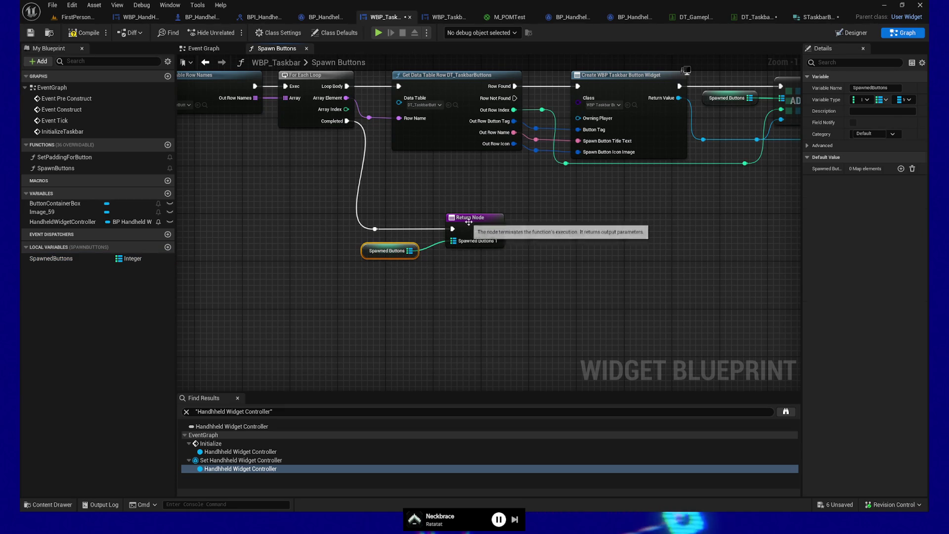
click(463, 228)
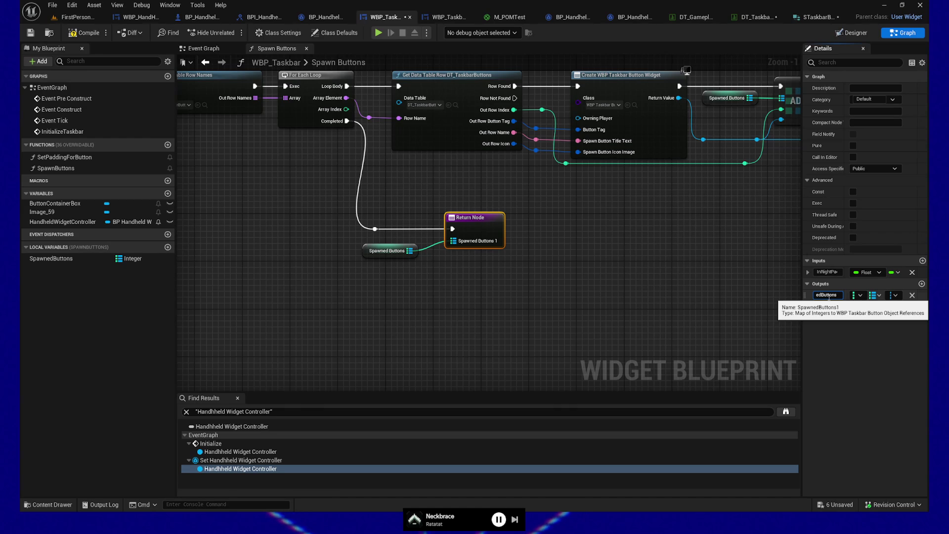
click(543, 302)
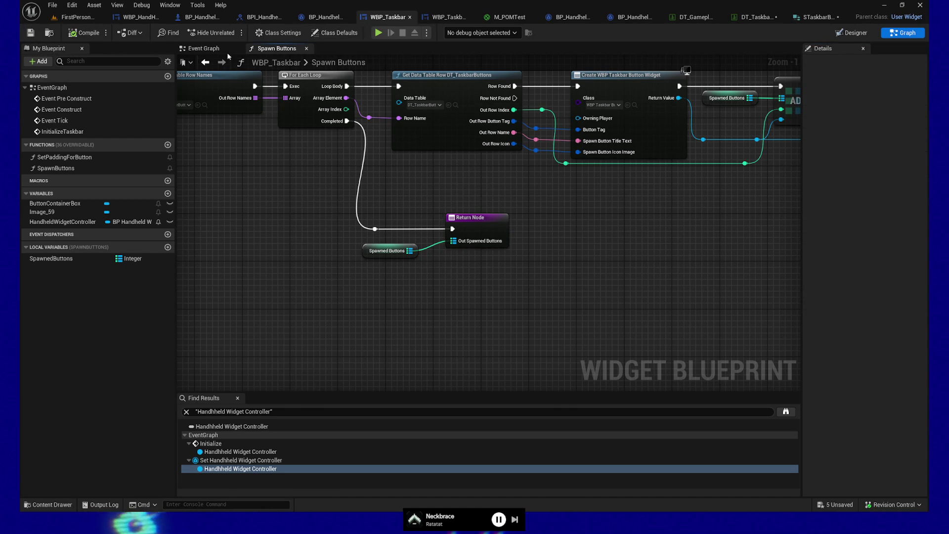
Call Spawn Buttons in the Event Graph after SET, with In Right Padding 10.0
click(202, 48)
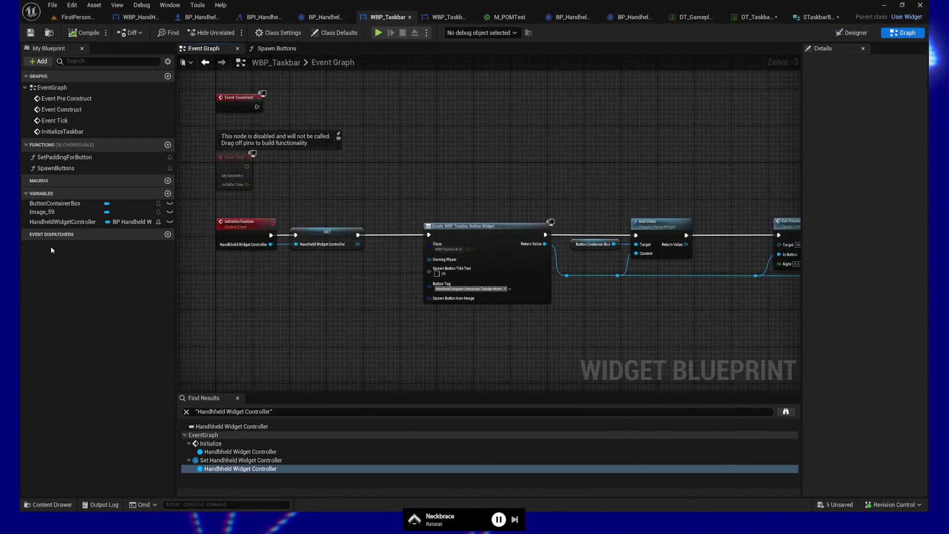
mouse_move(56, 168)
mouse_down()
mouse_move(489, 174)
mouse_move(418, 174)
mouse_up()
drag(357, 233, 373, 180)
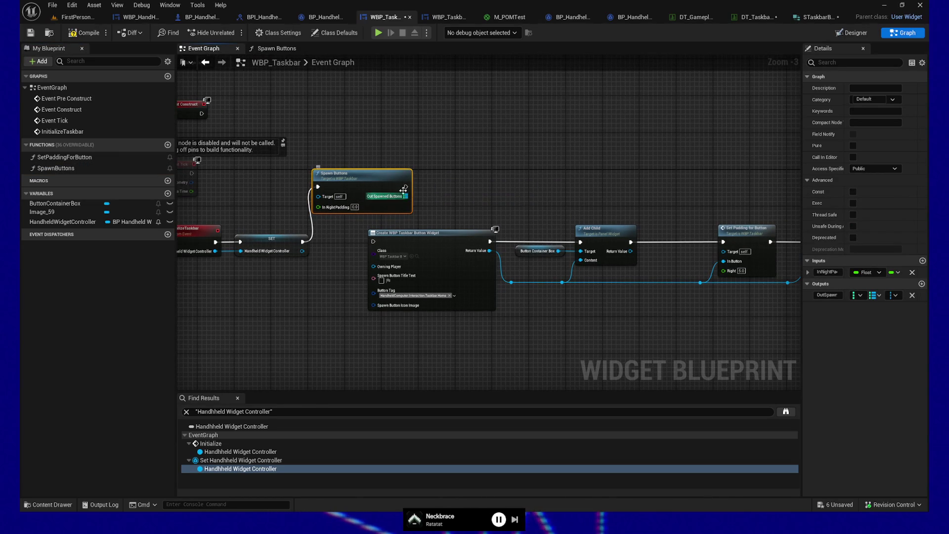
click(354, 207)
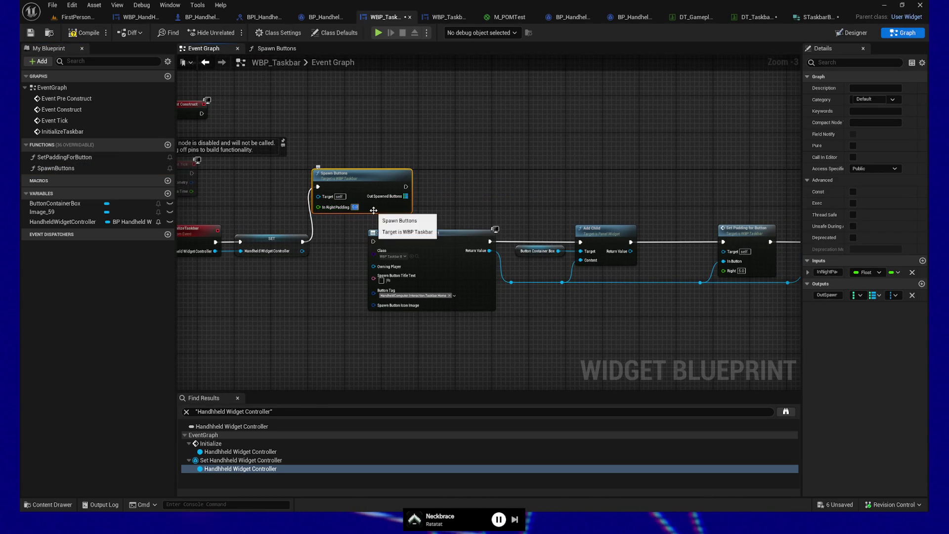
text(5)
key(Return)
click(354, 207)
text(10)
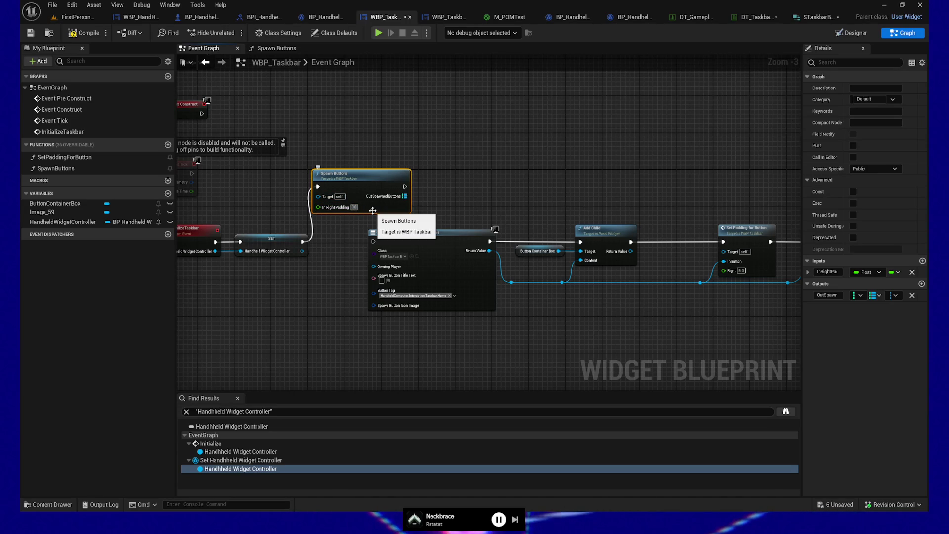
click(469, 176)
Add BPI Set Taskbar Buttons after Spawn Buttons, passing Out Spawned Buttons into In Taskbar Buttons
drag(373, 188, 483, 144)
text(bpi set)
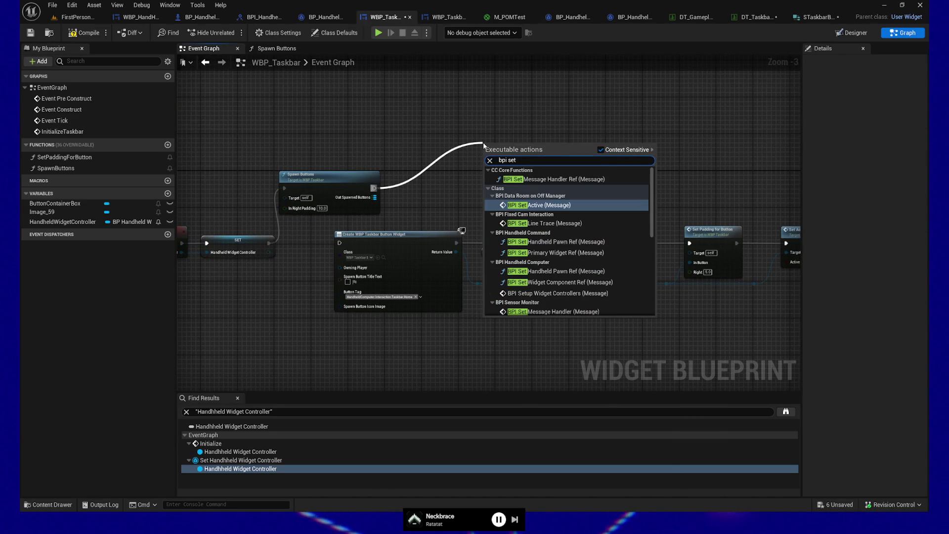
text( task)
key(Return)
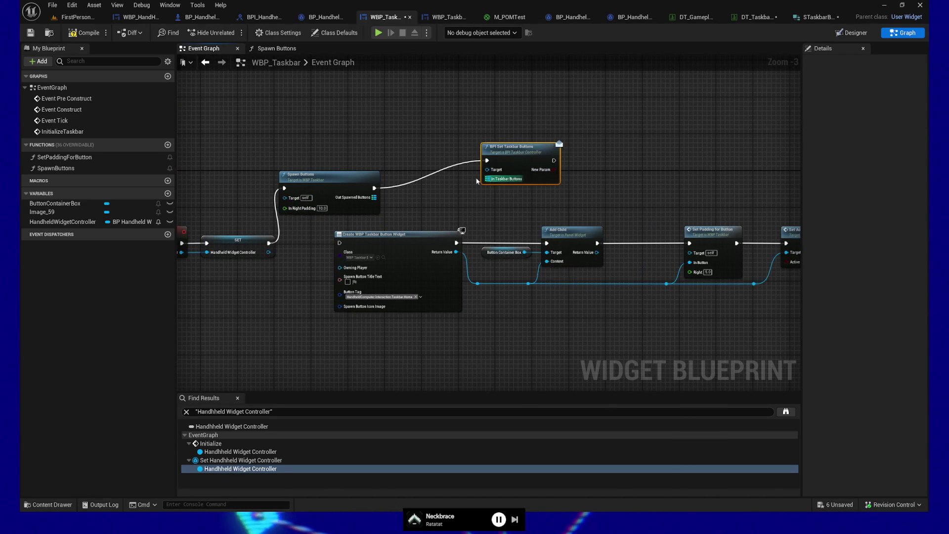
mouse_move(374, 197)
mouse_down()
mouse_move(505, 168)
mouse_move(505, 180)
mouse_up()
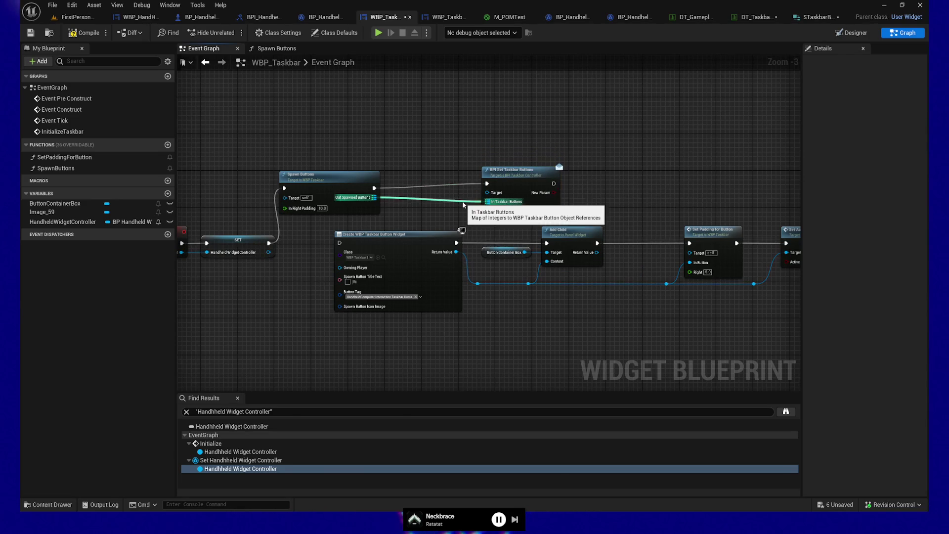
click(349, 173)
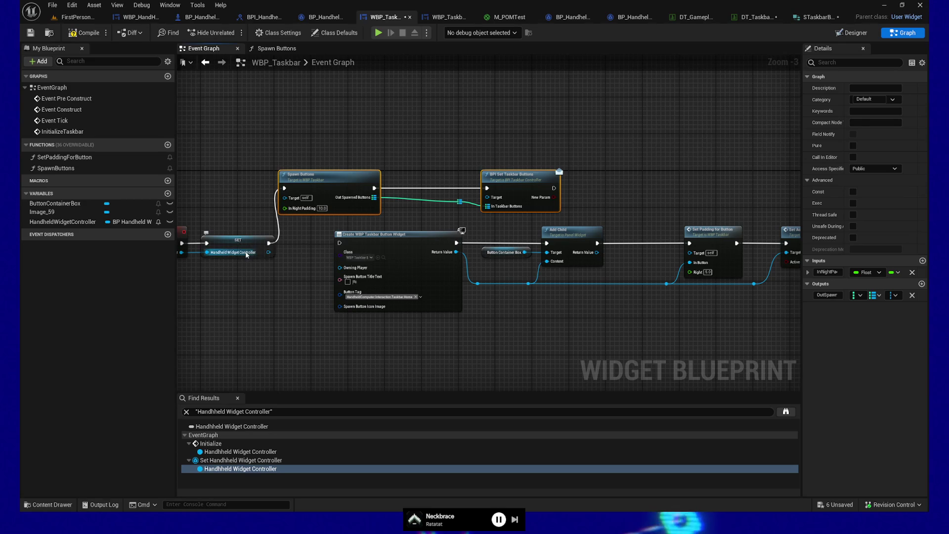
Target the call at a Handheld Widget Controller getter, tidy the wire, compile and launch the preview
mouse_move(69, 222)
mouse_down()
mouse_move(395, 115)
mouse_move(460, 135)
mouse_move(487, 197)
mouse_up()
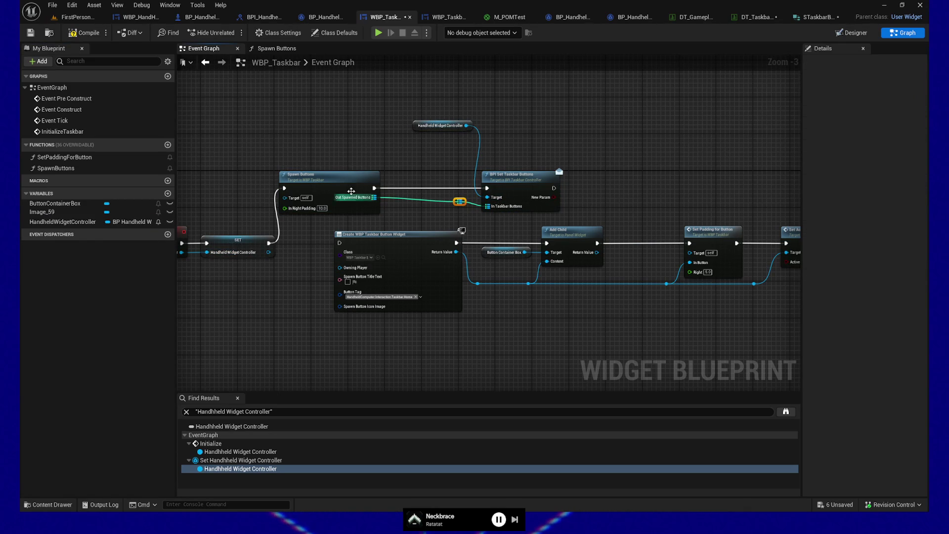
click(457, 197)
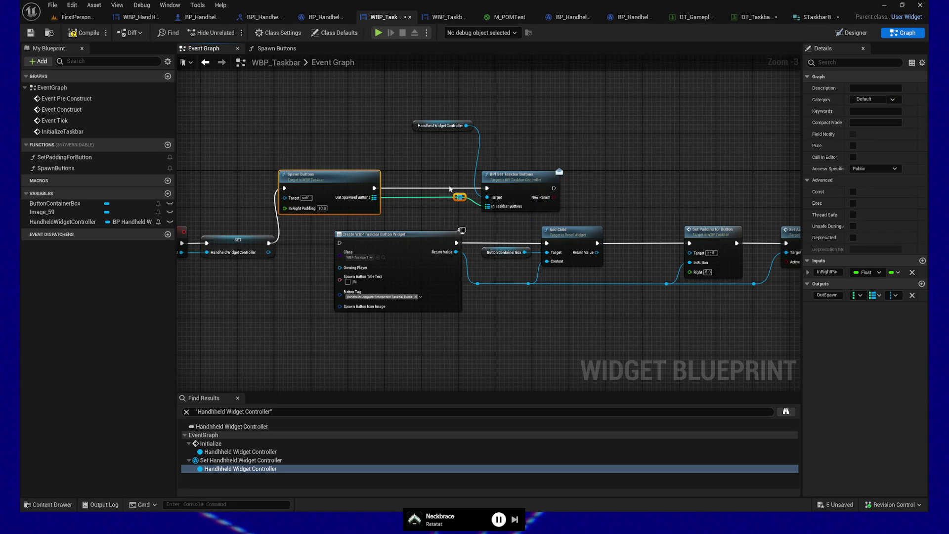
click(459, 197)
mouse_move(459, 197)
mouse_down()
mouse_move(458, 205)
mouse_move(398, 210)
mouse_up()
drag(431, 129, 429, 200)
ctrl+click(512, 176)
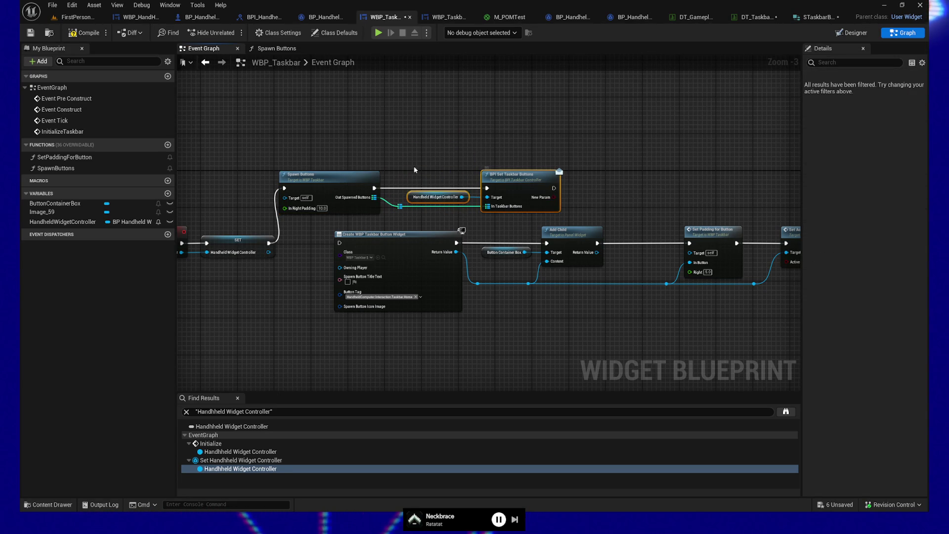
click(85, 33)
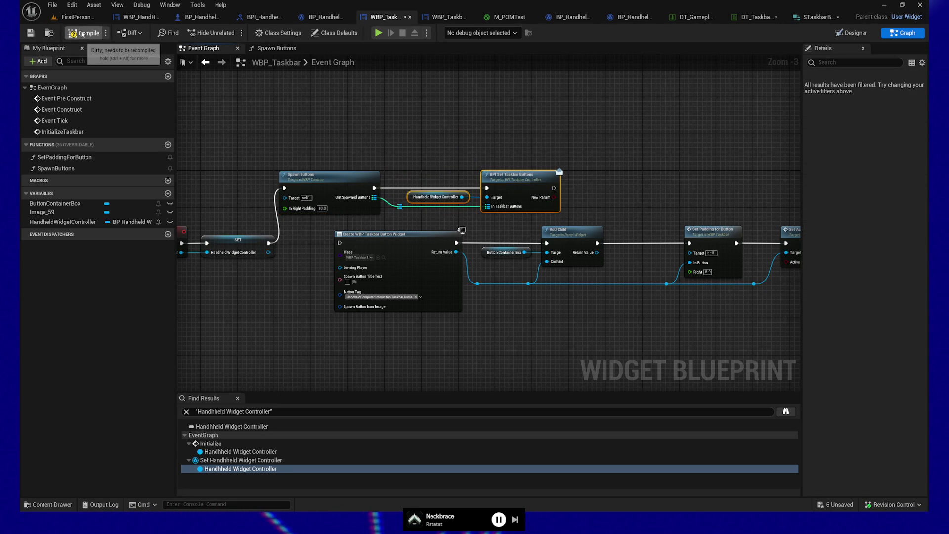
click(378, 33)
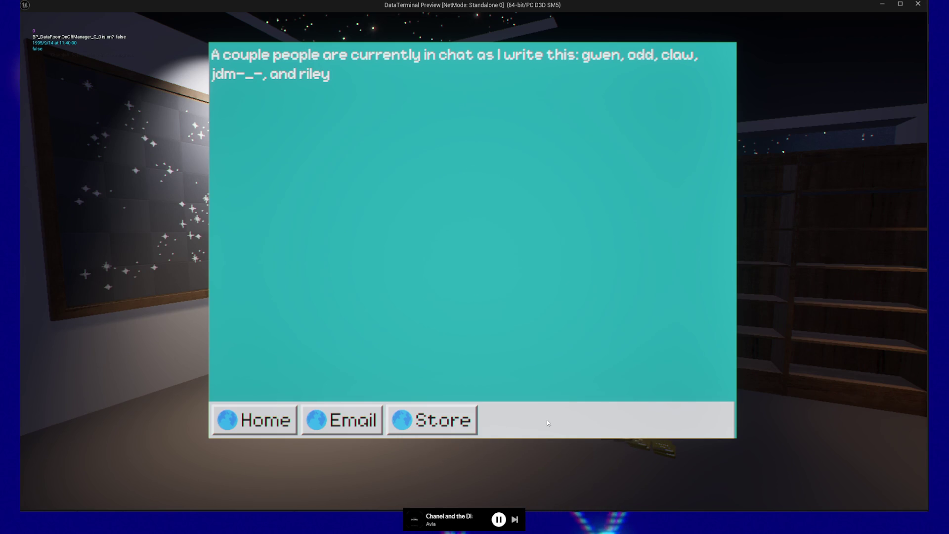
Leave the terminal screen and return to first-person view
key(Escape)
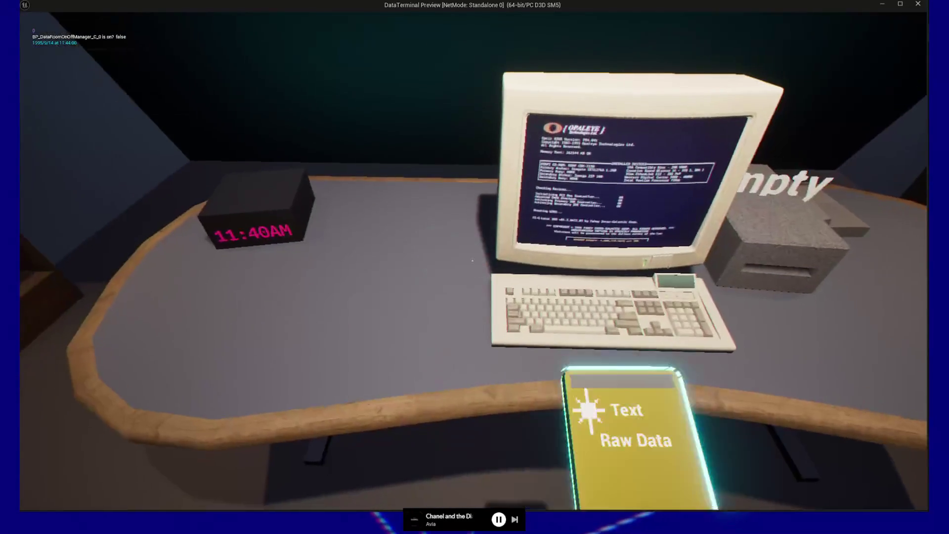
Insert the Raw Data disc with E, then select and launch MEGA-data-util.exe
key(e)
key(e)
key(e)
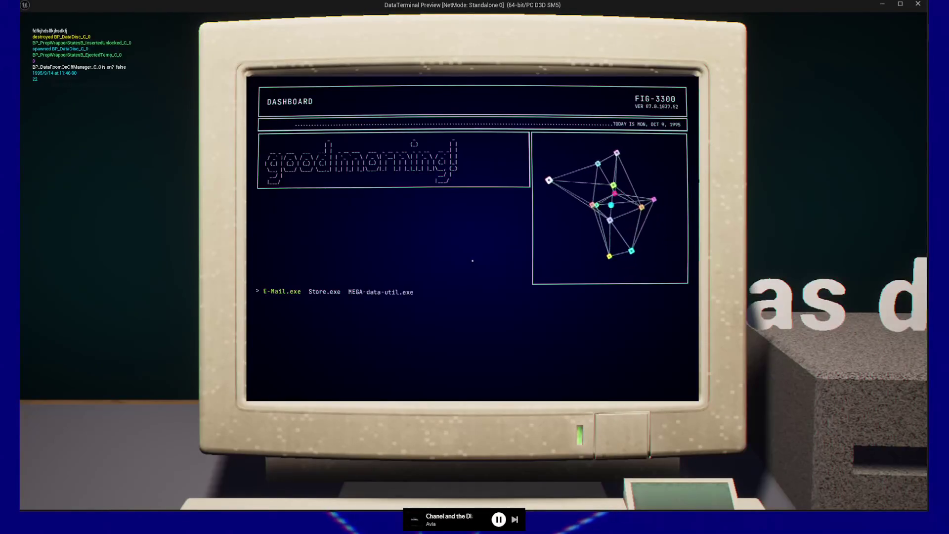
key(Right)
key(Right)
key(Left)
key(Right)
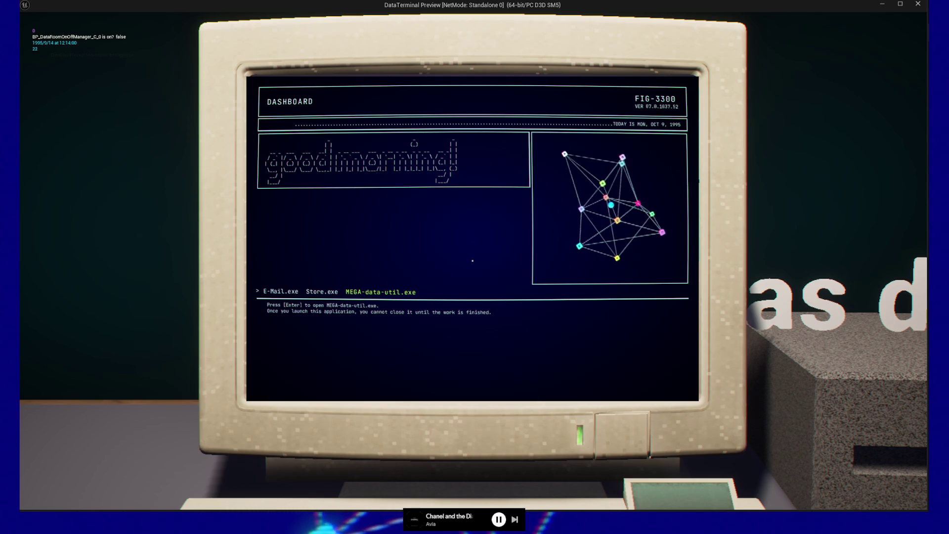
key(Left)
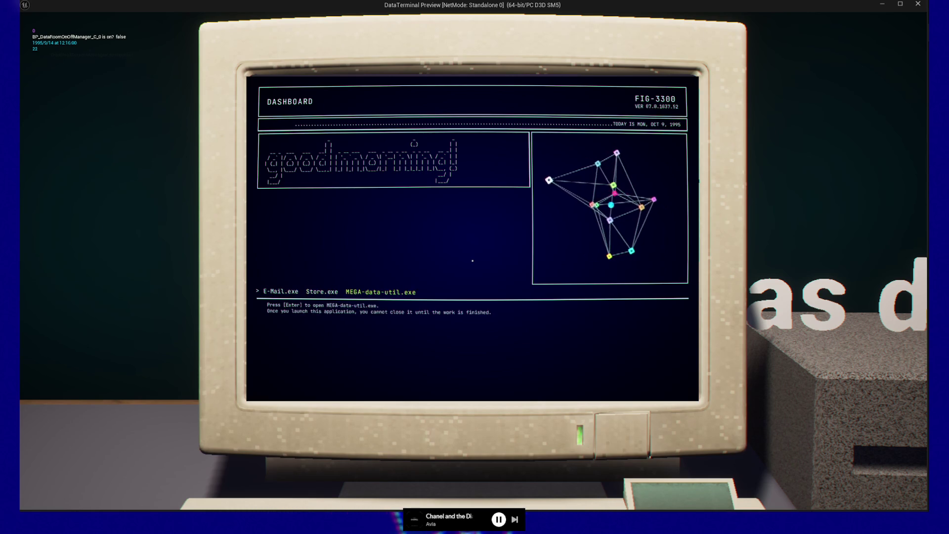
key(Right)
key(Return)
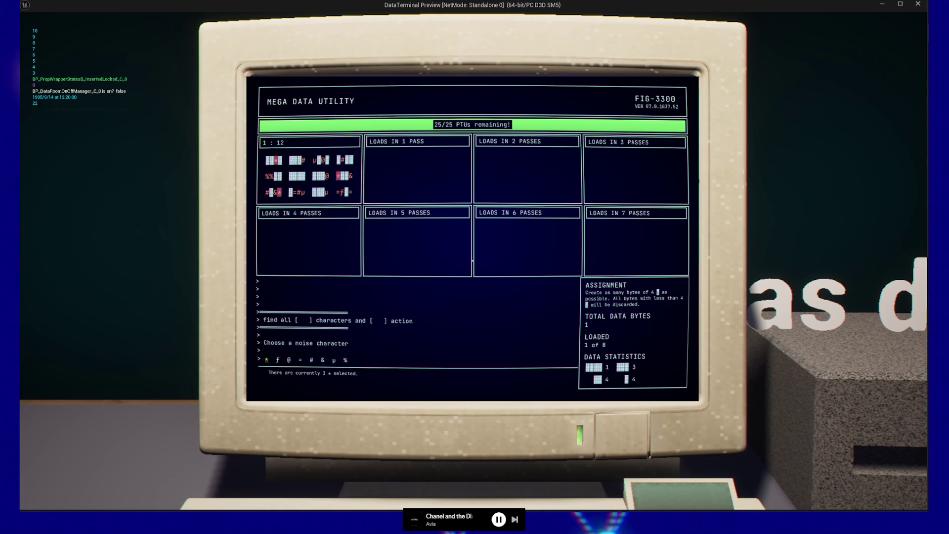
Clean the first loads with @ as the noise character and the all one random action
key(Right)
key(Right)
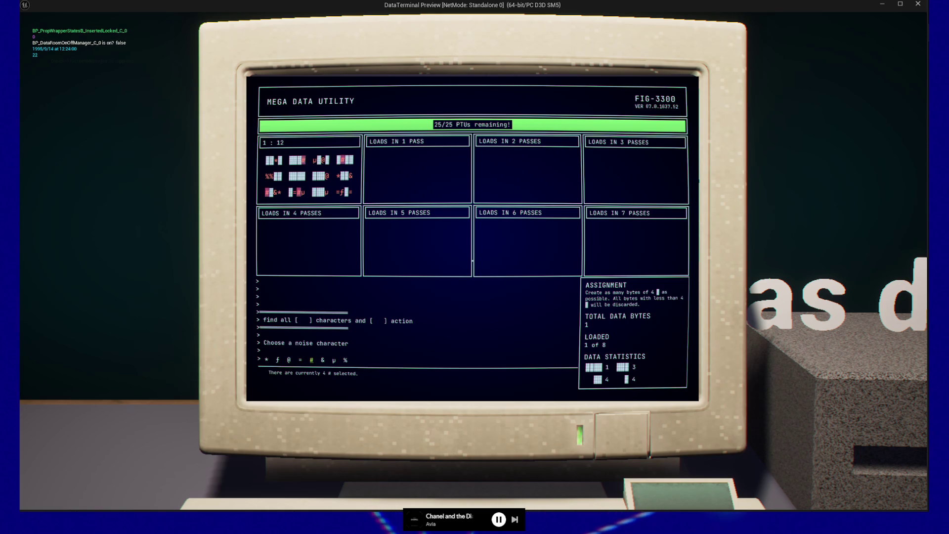
text(#)
key(Left)
key(Return)
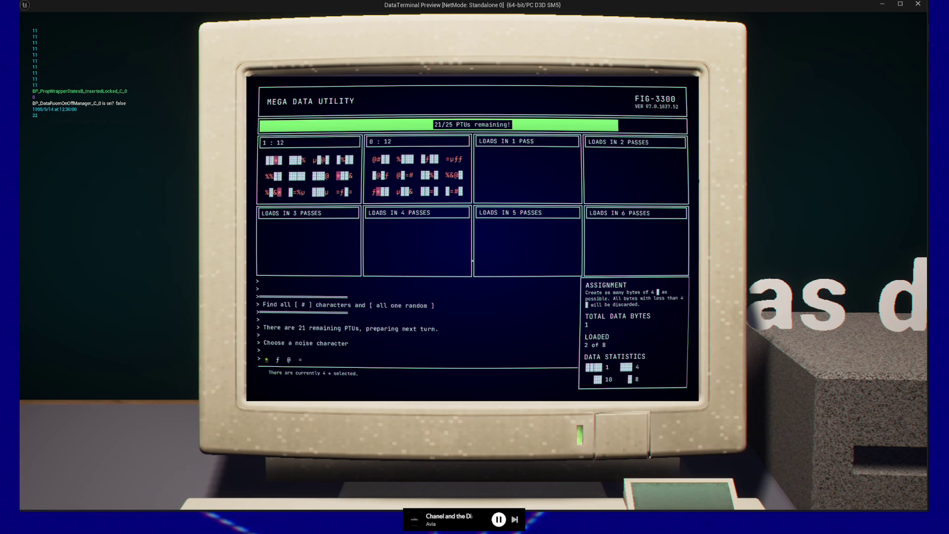
click(289, 359)
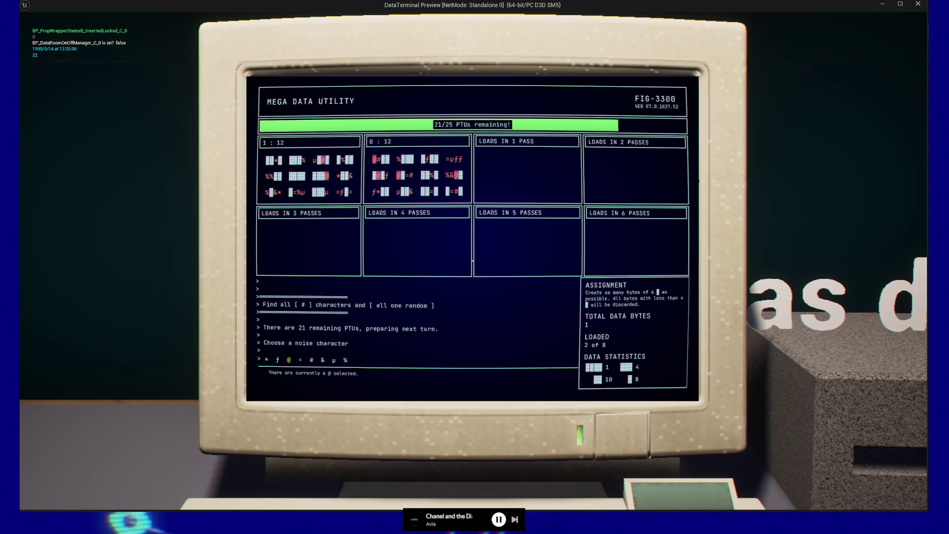
key(Return)
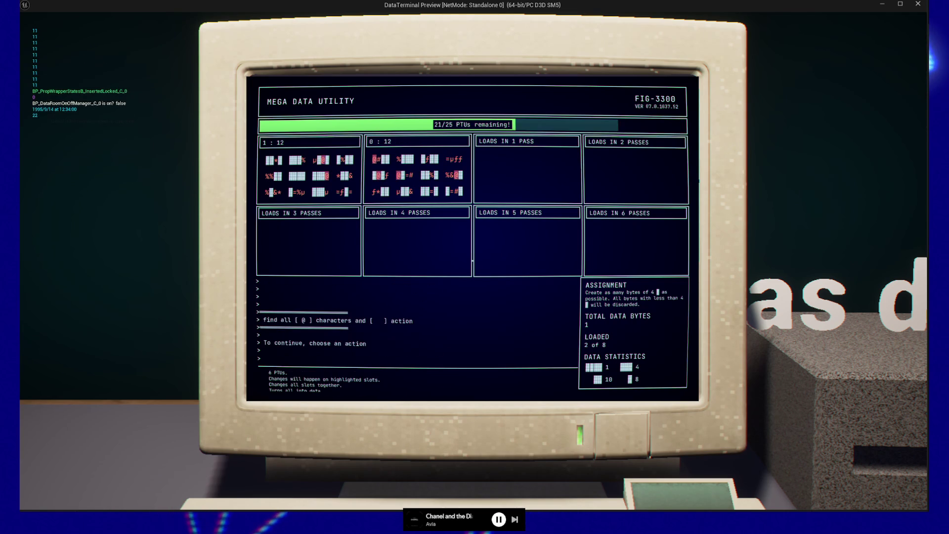
key(Return)
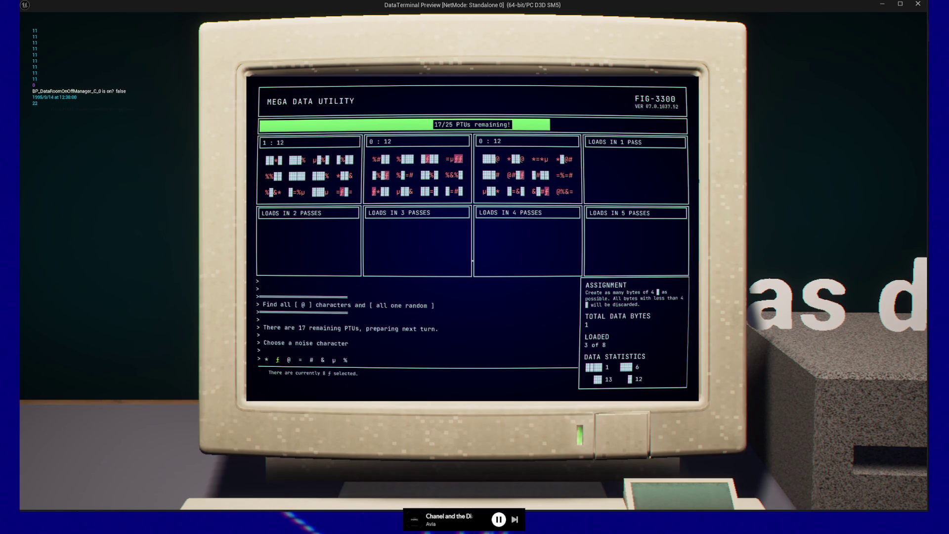
Apply all one random to the = and # noise characters
click(311, 359)
key(Return)
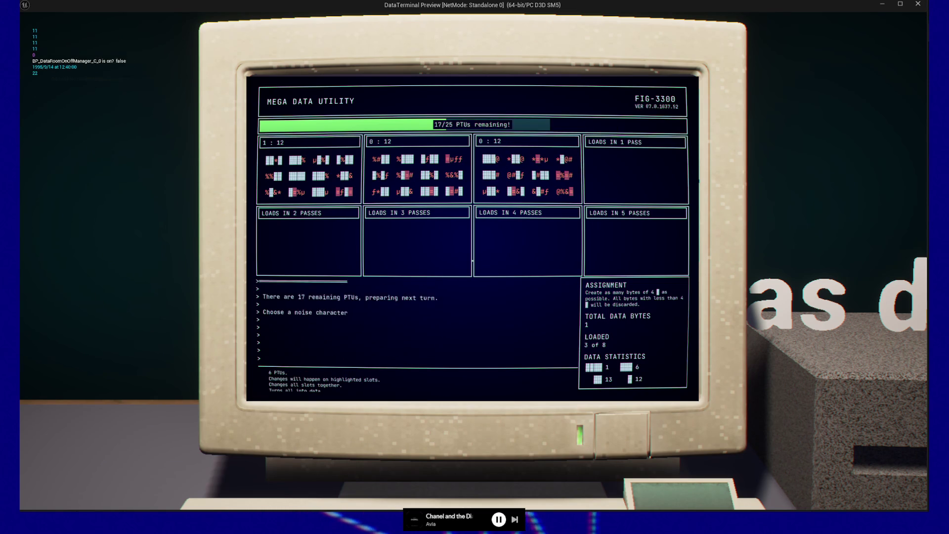
key(Return)
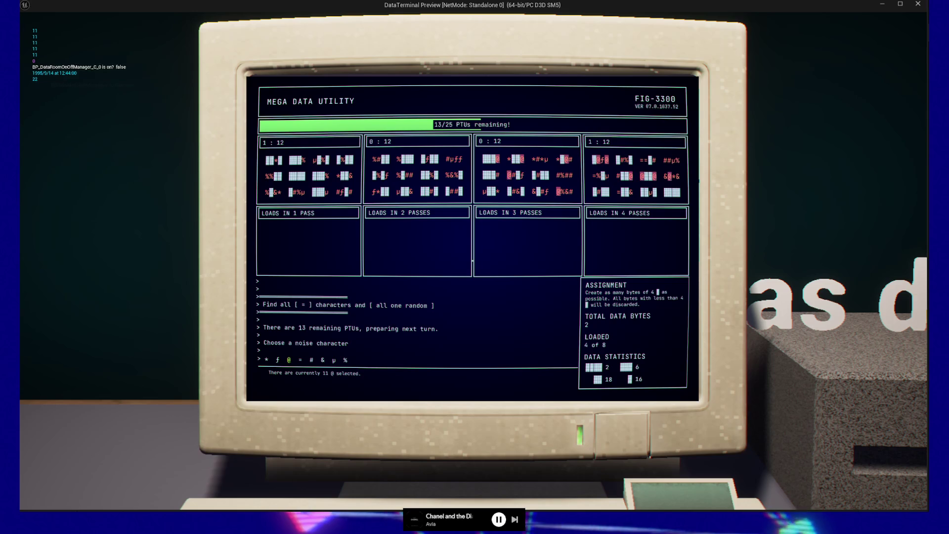
click(322, 360)
key(Left)
key(Return)
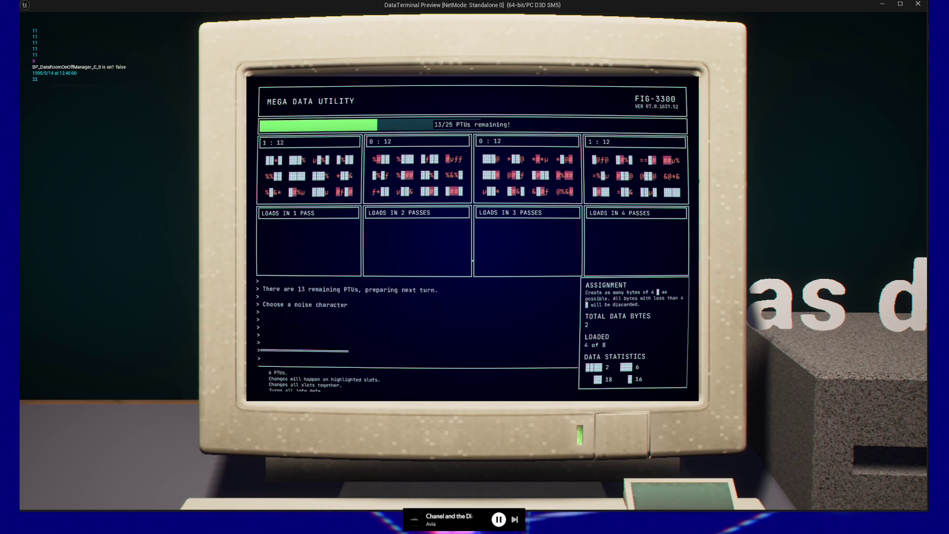
key(Return)
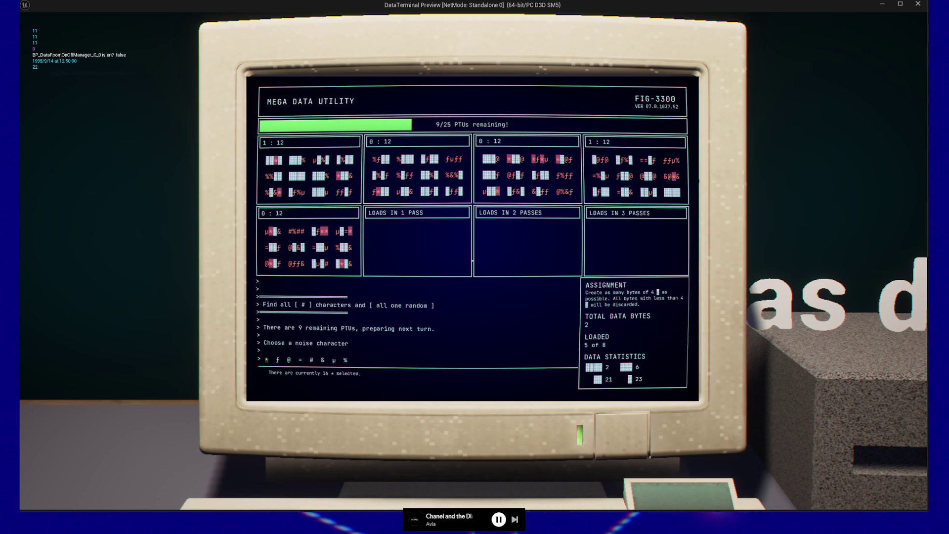
Clean % with each slot random and ƒ with all data, then close the utility
key(Right)
key(Right)
key(Right)
key(Left)
key(Left)
key(Left)
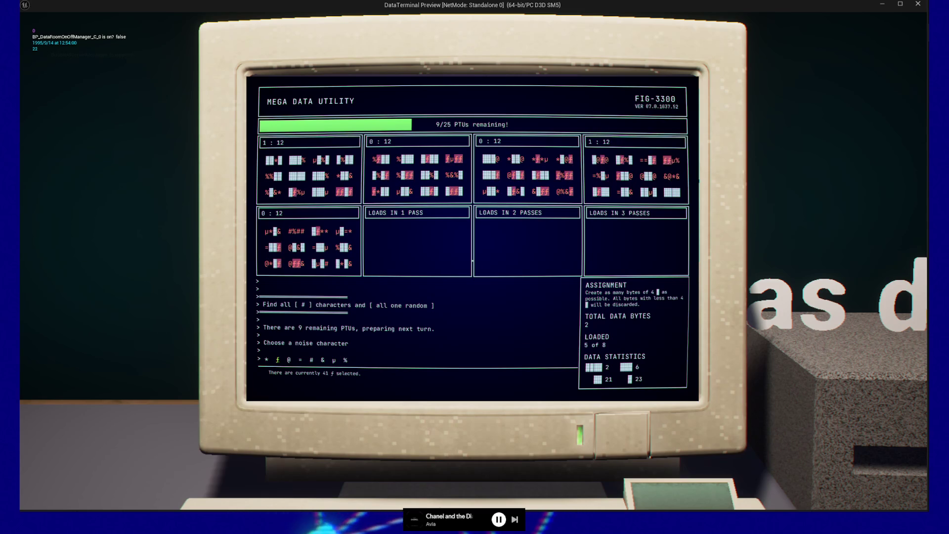
key(Right)
key(Right)
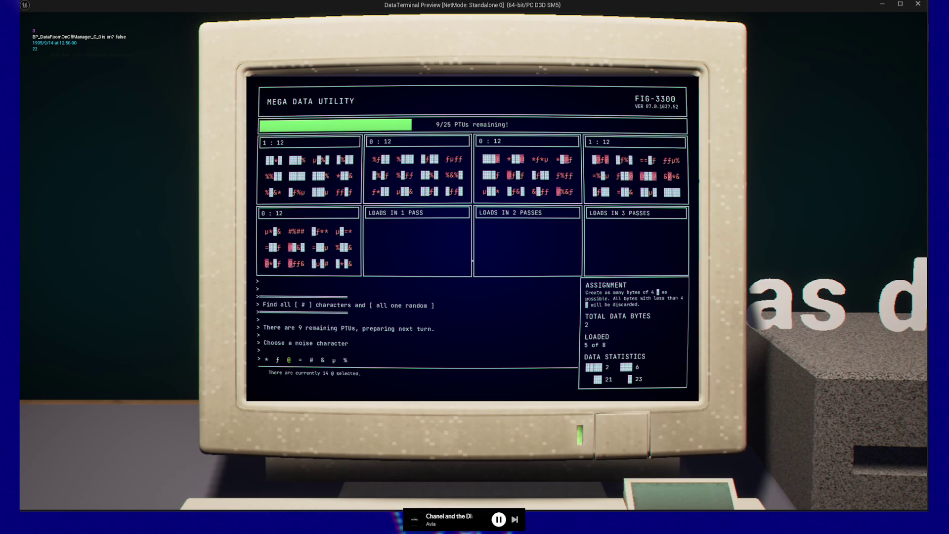
key(Right)
key(Right)
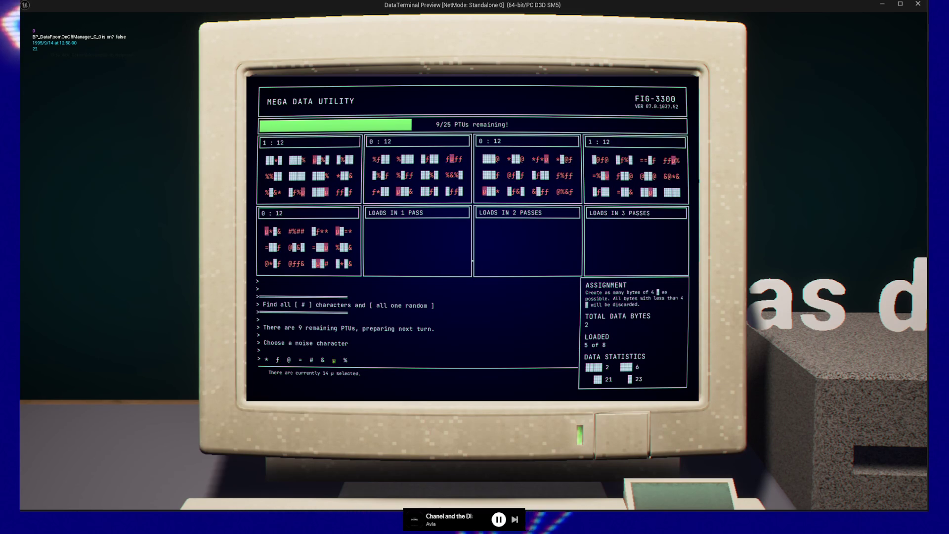
key(Return)
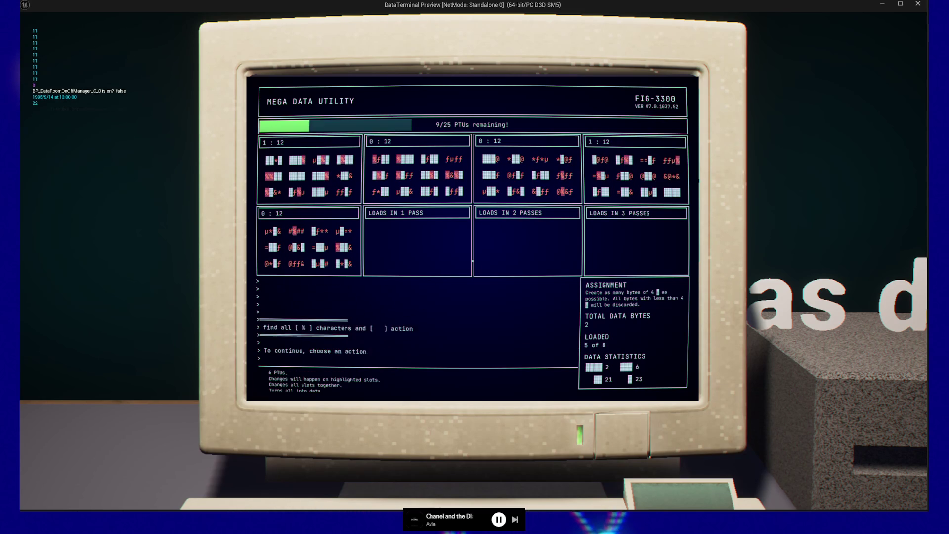
key(Return)
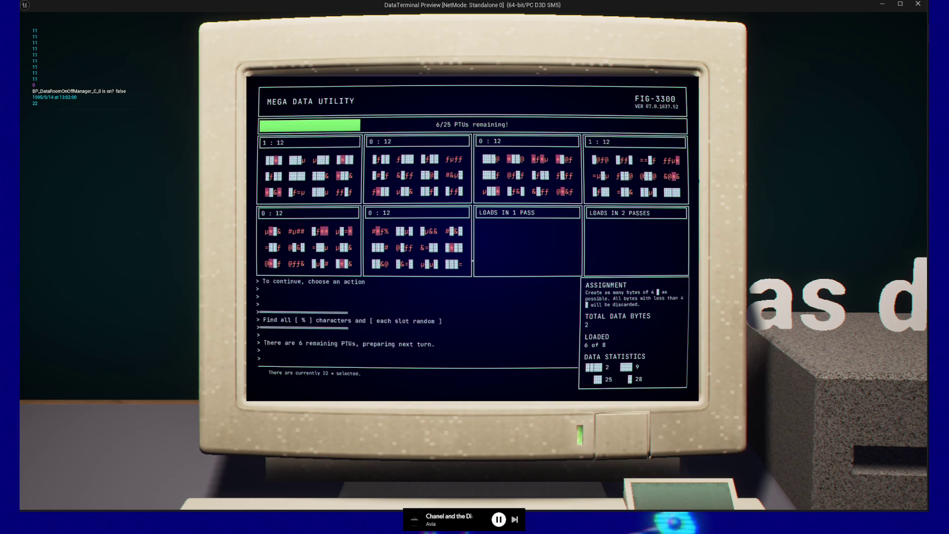
key(Right)
key(Return)
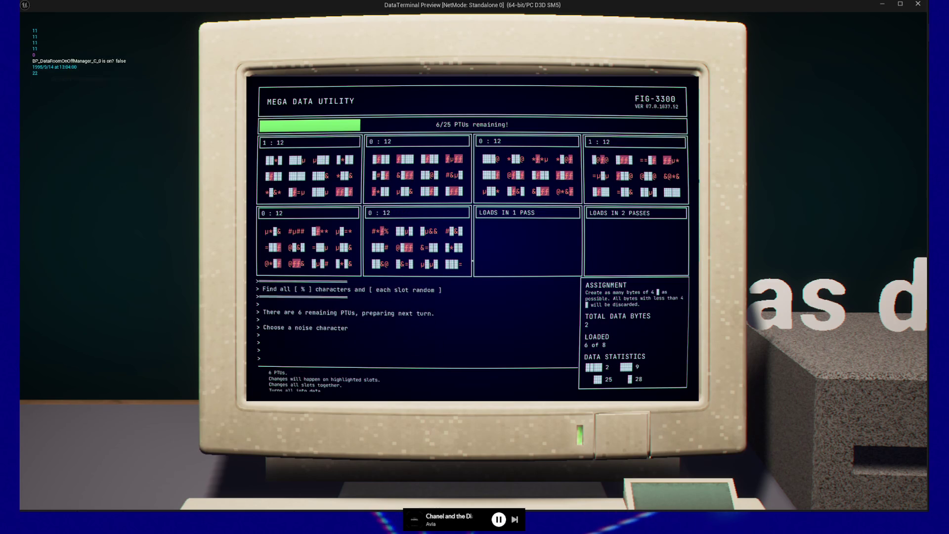
key(Return)
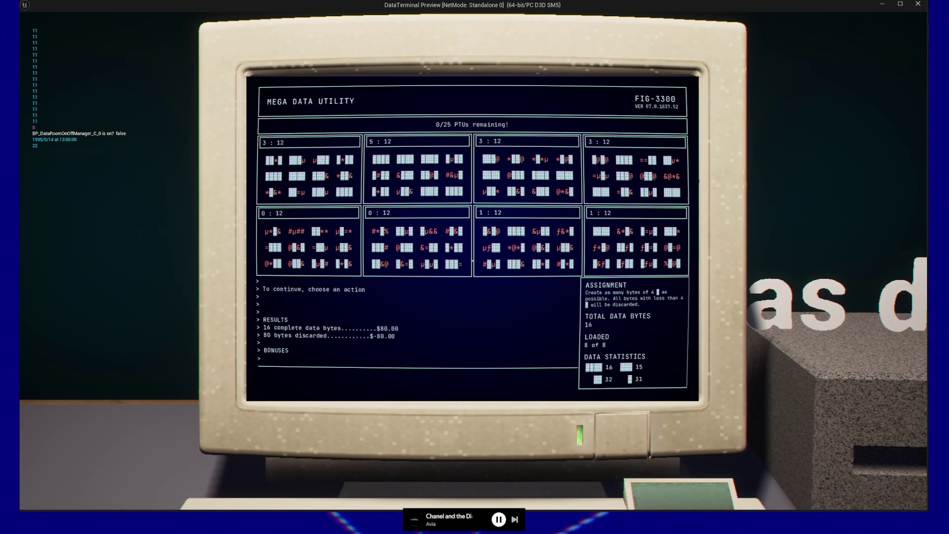
key(Return)
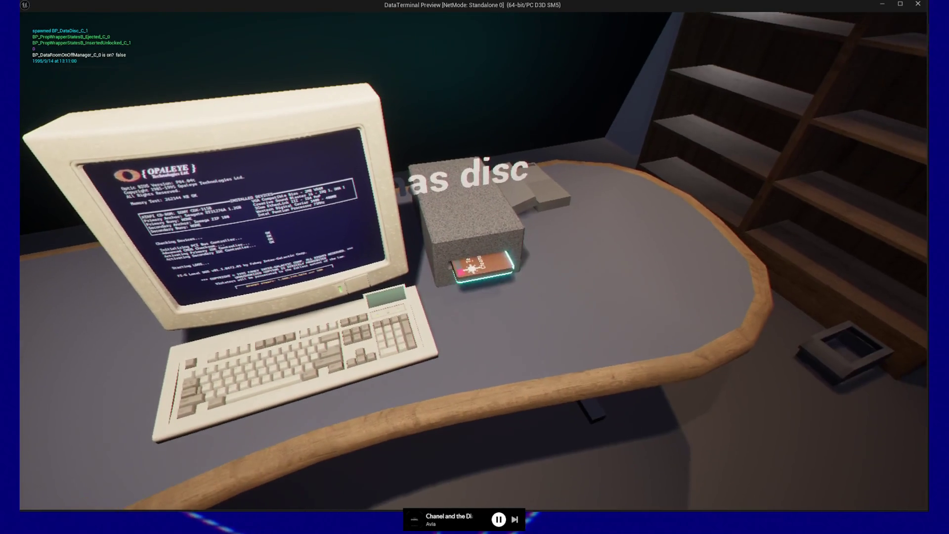
Take the ejected Cleaned Data disc from the drive, drop it on the floor, and open the taskbar screen at the station
click(472, 261)
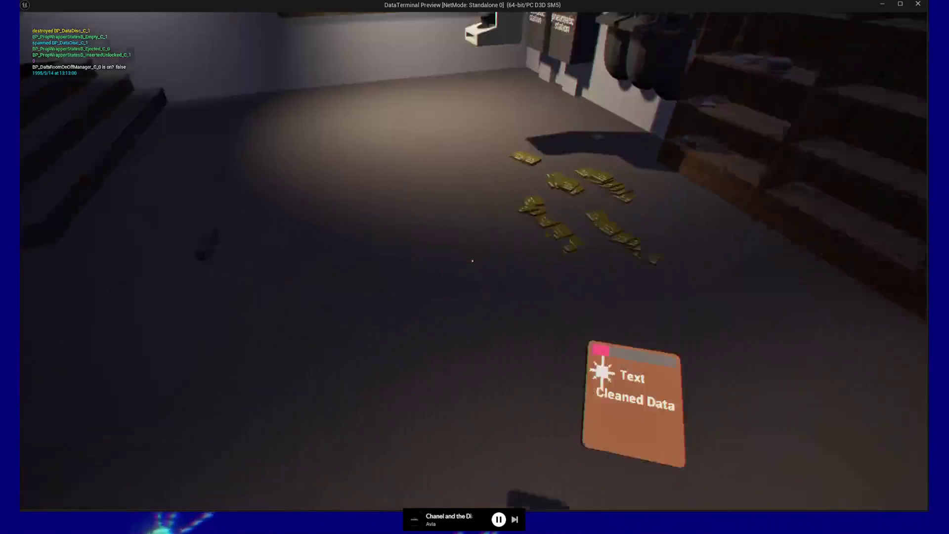
click(472, 261)
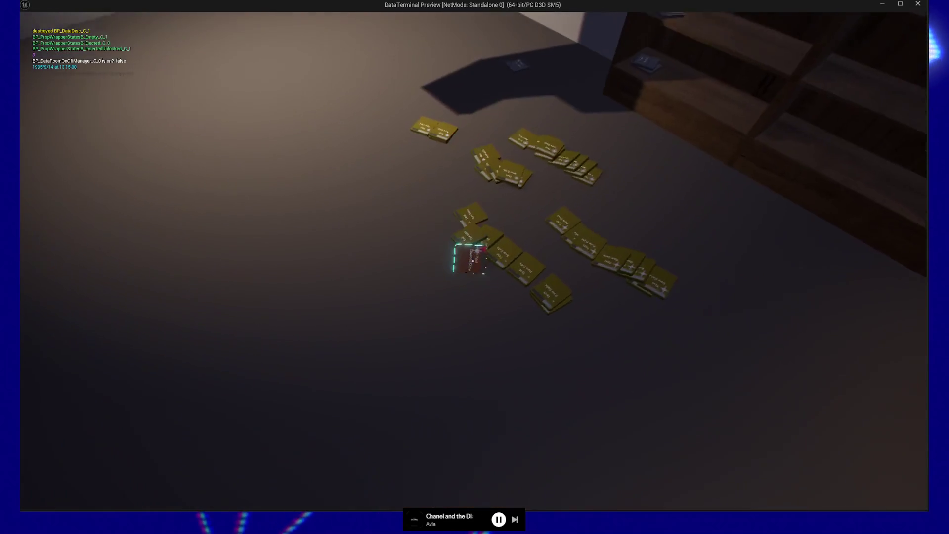
click(472, 260)
click(472, 261)
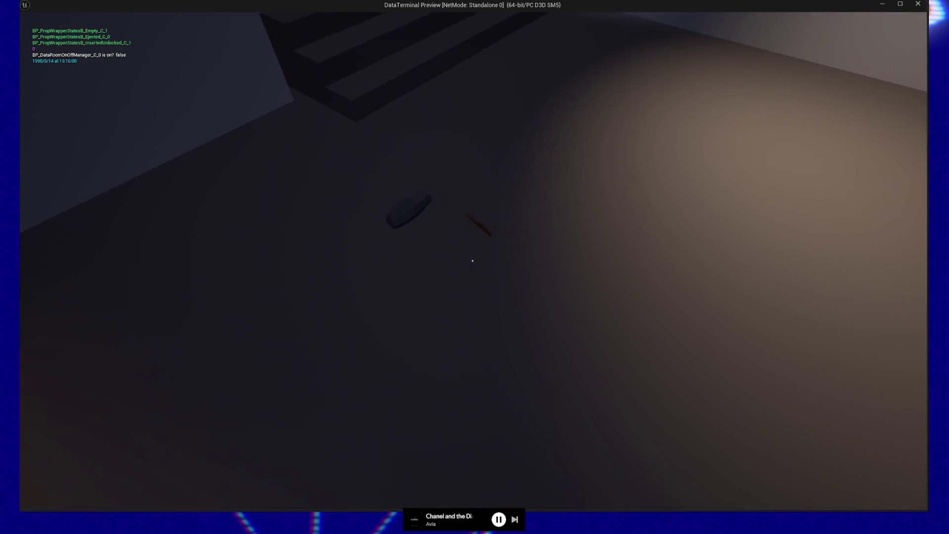
click(472, 260)
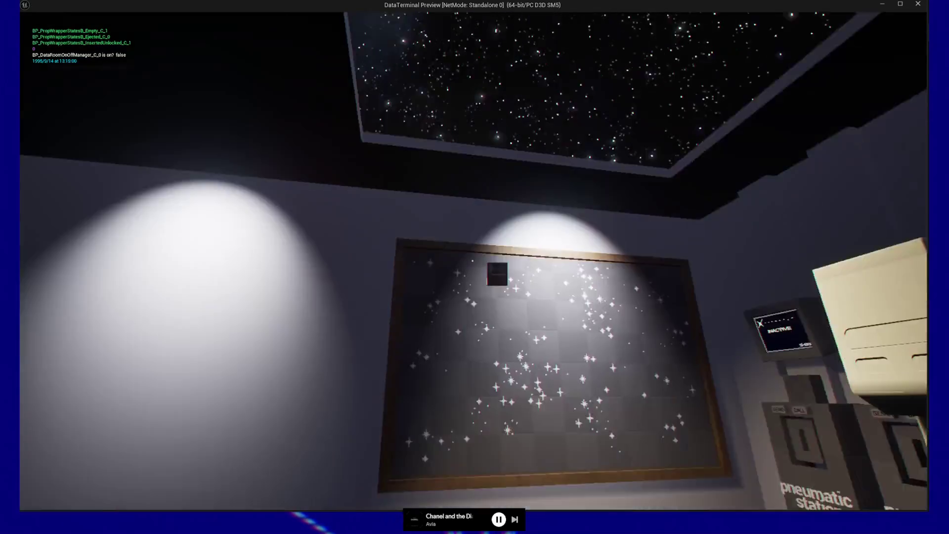
click(472, 261)
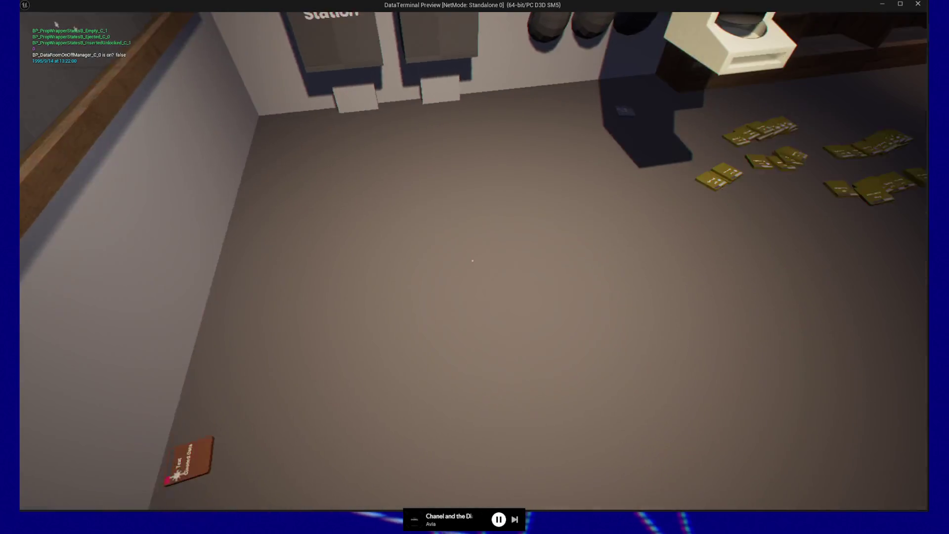
click(472, 261)
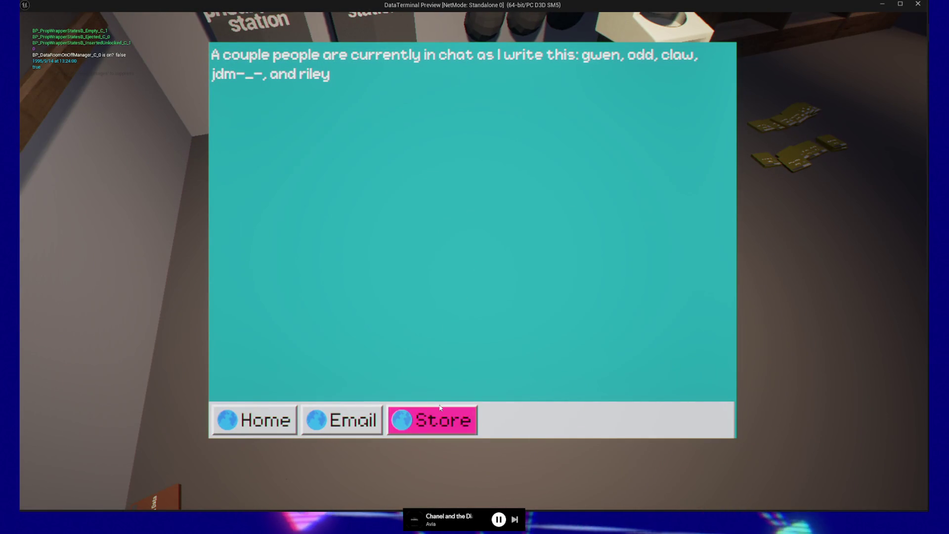